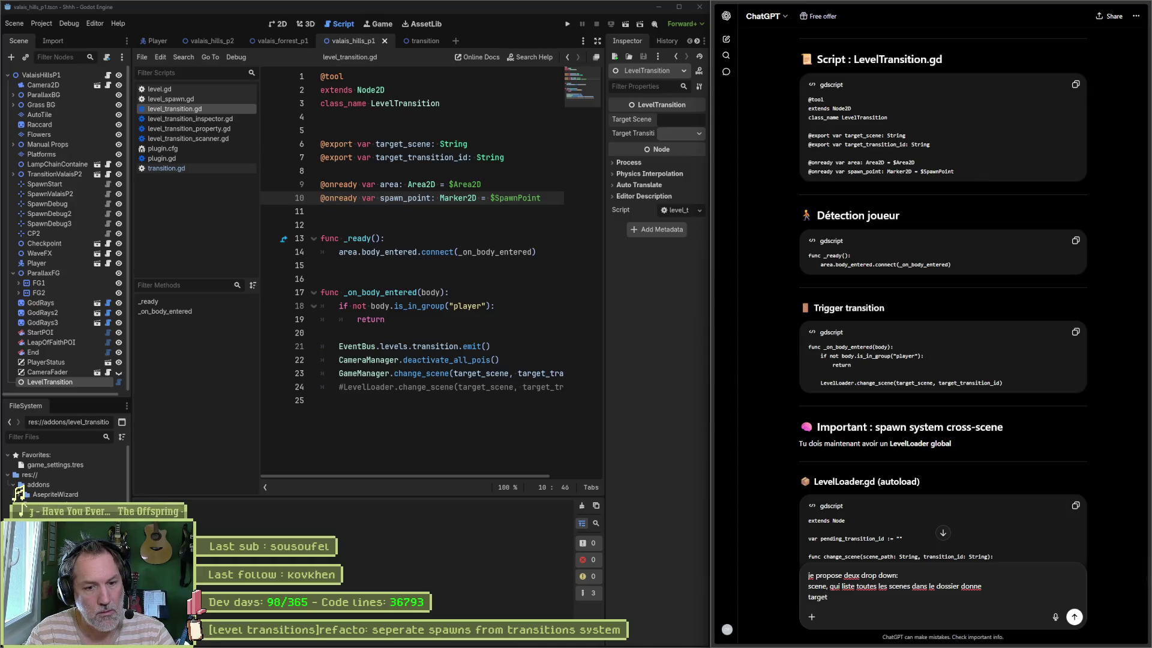
Ask ChatGPT for a scene dropdown plus a transition dropdown listing the chosen scene's transitions
{"action": "type", "text": " transition"}
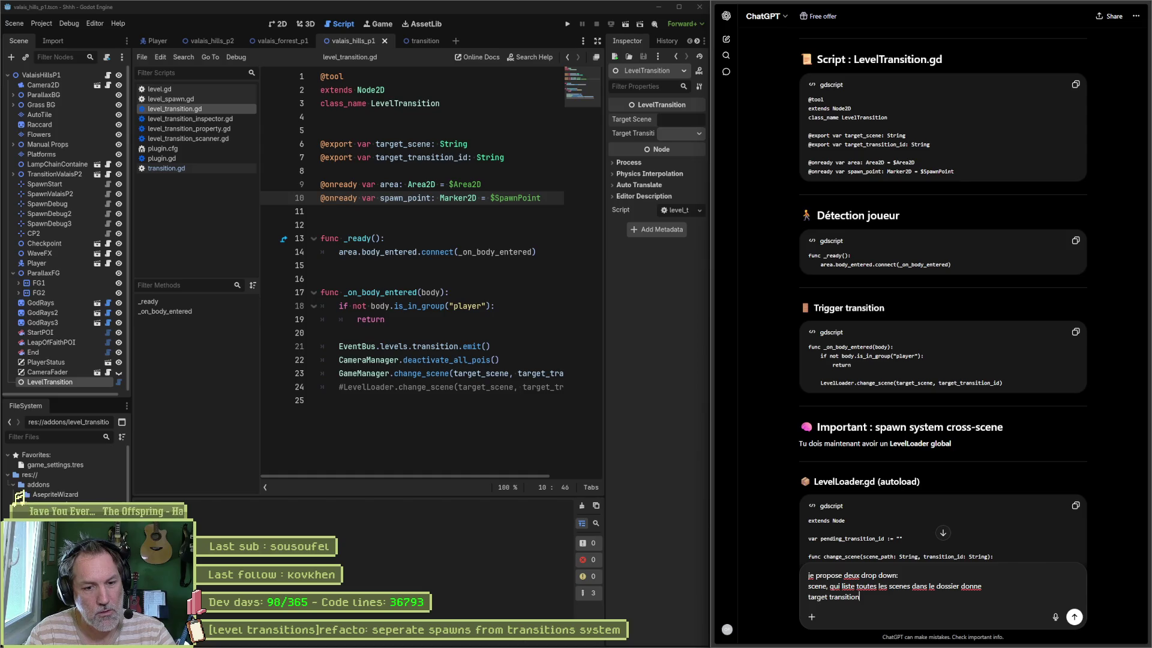
{"action": "key", "text": "ctrl+BackSpace"}
{"action": "key", "text": "ctrl+BackSpace"}
{"action": "type", "text": "tart"}
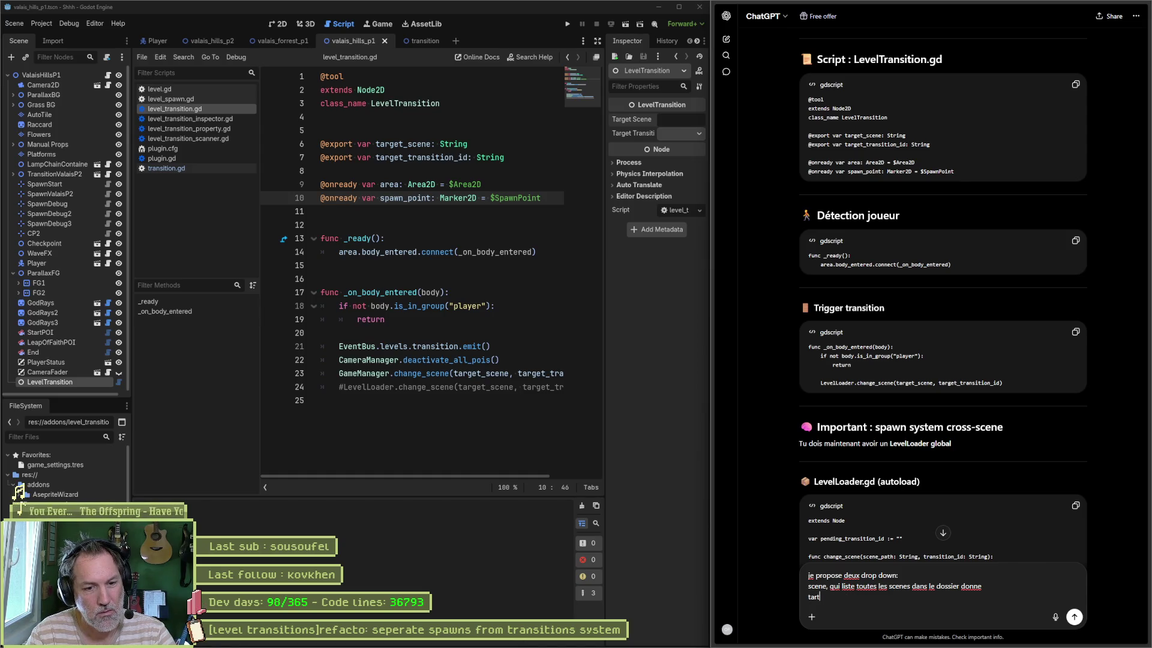
{"action": "key", "text": "BackSpace"}
{"action": "type", "text": "get transition qui list"}
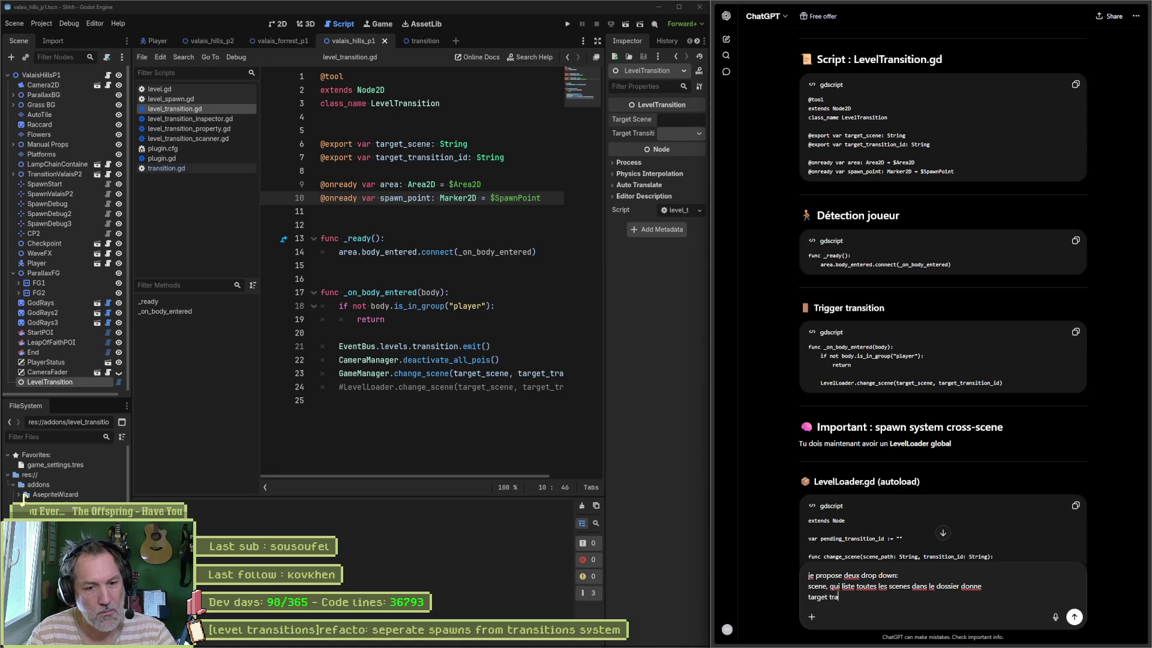
{"action": "type", "text": "e tou"}
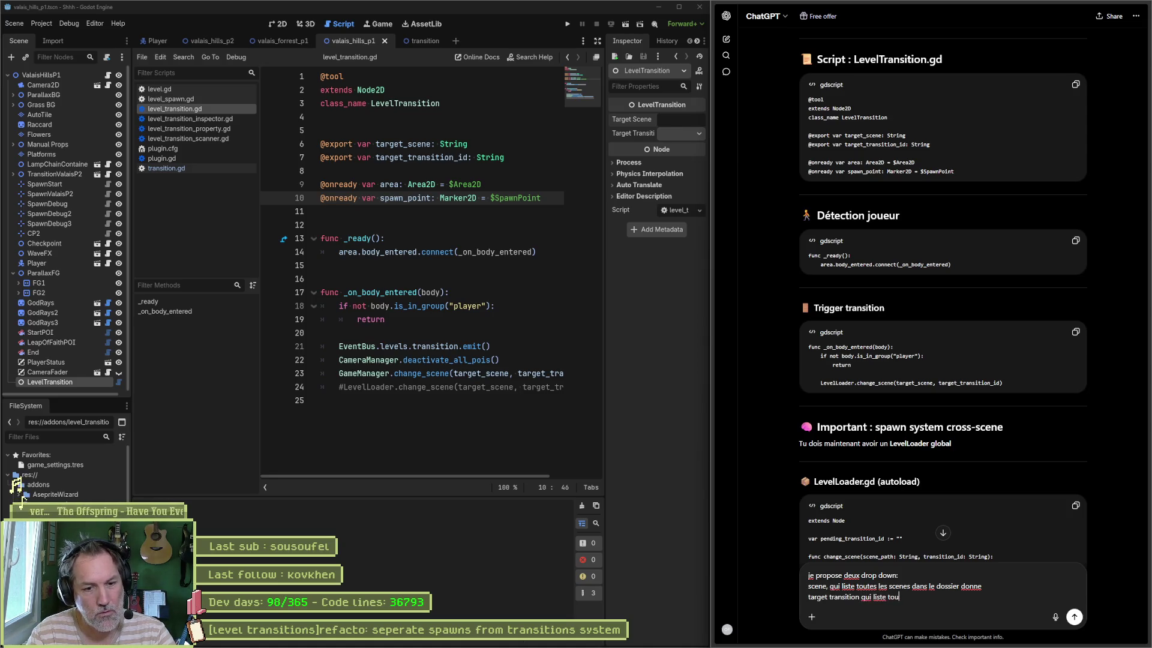
{"action": "type", "text": "tes les transition"}
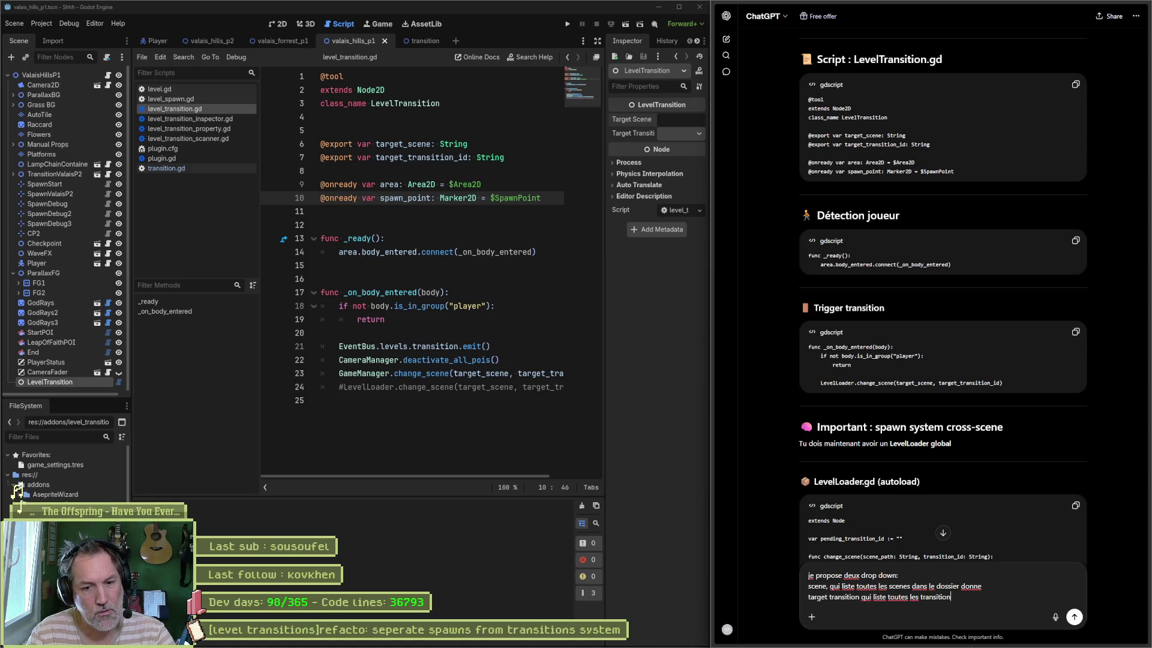
{"action": "type", "text": "s de la scene "}
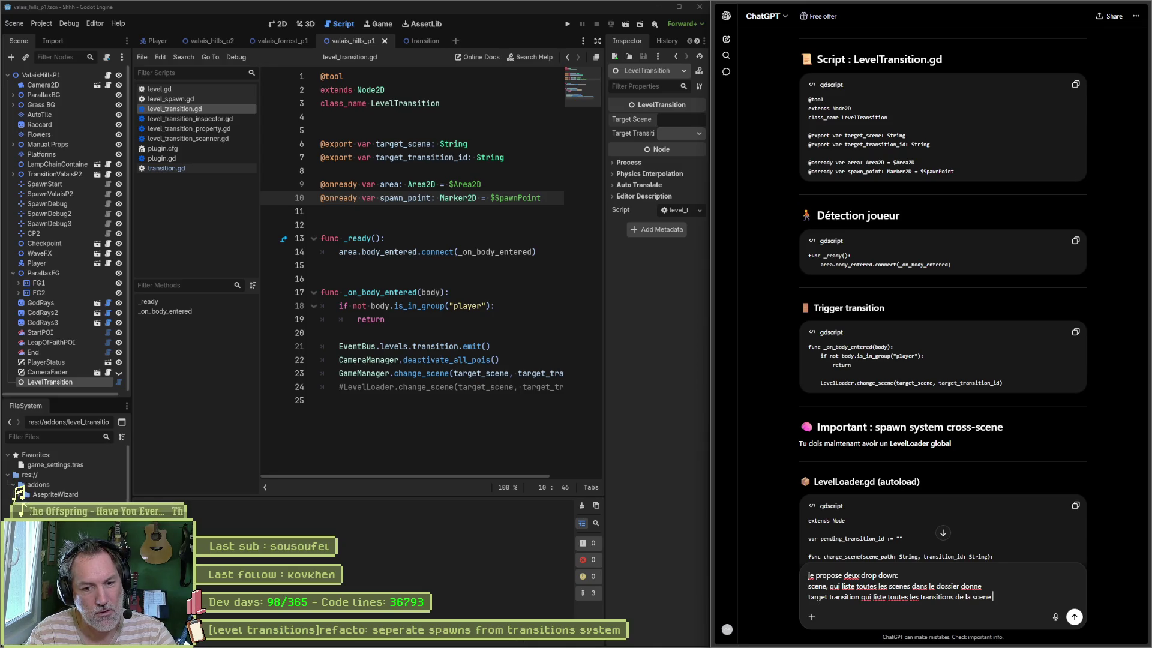
{"action": "type", "text": "choisie"}
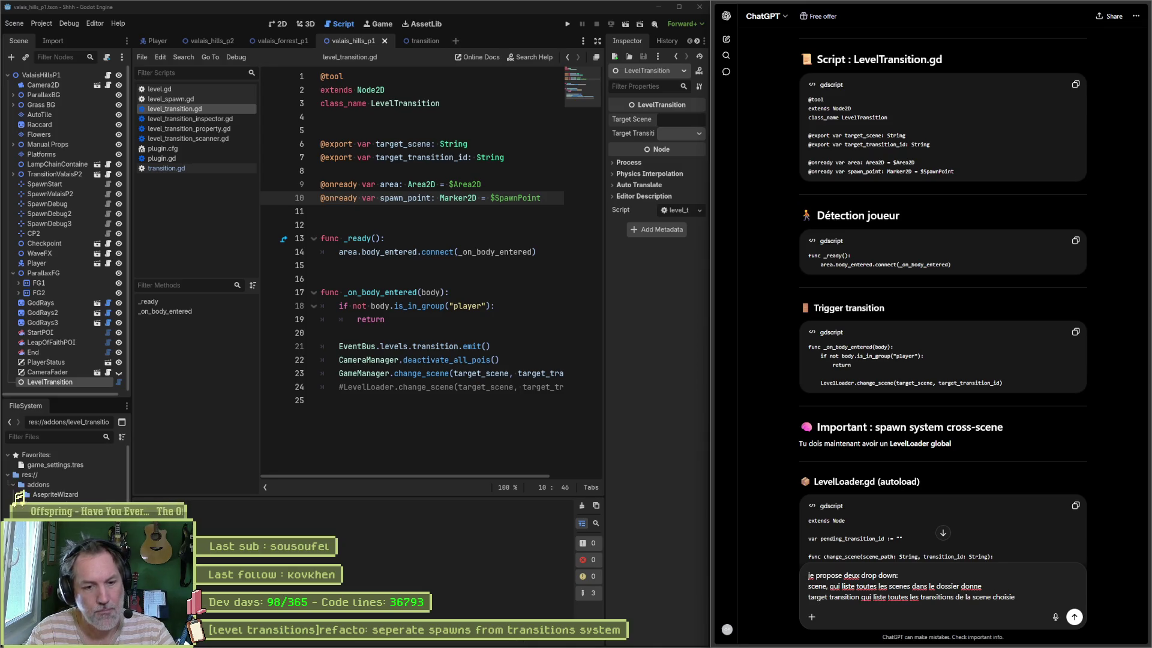
{"action": "key", "text": "Return"}
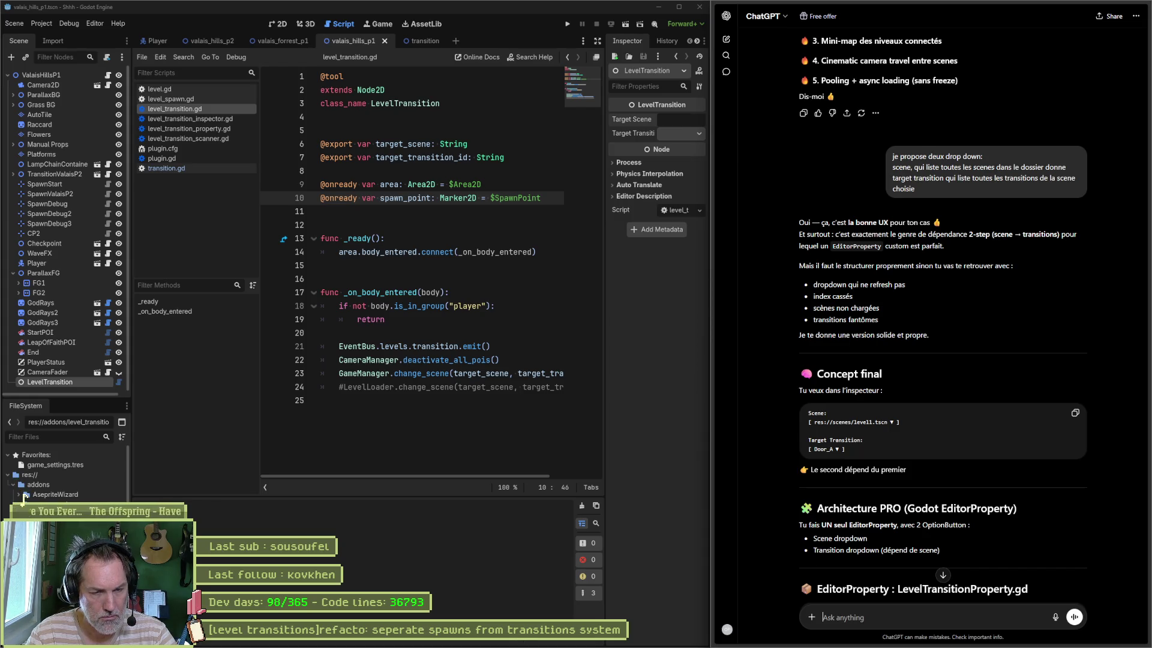
{"action": "scroll", "coordinate": [960, 555], "scroll_direction": "down", "scroll_amount": 3}
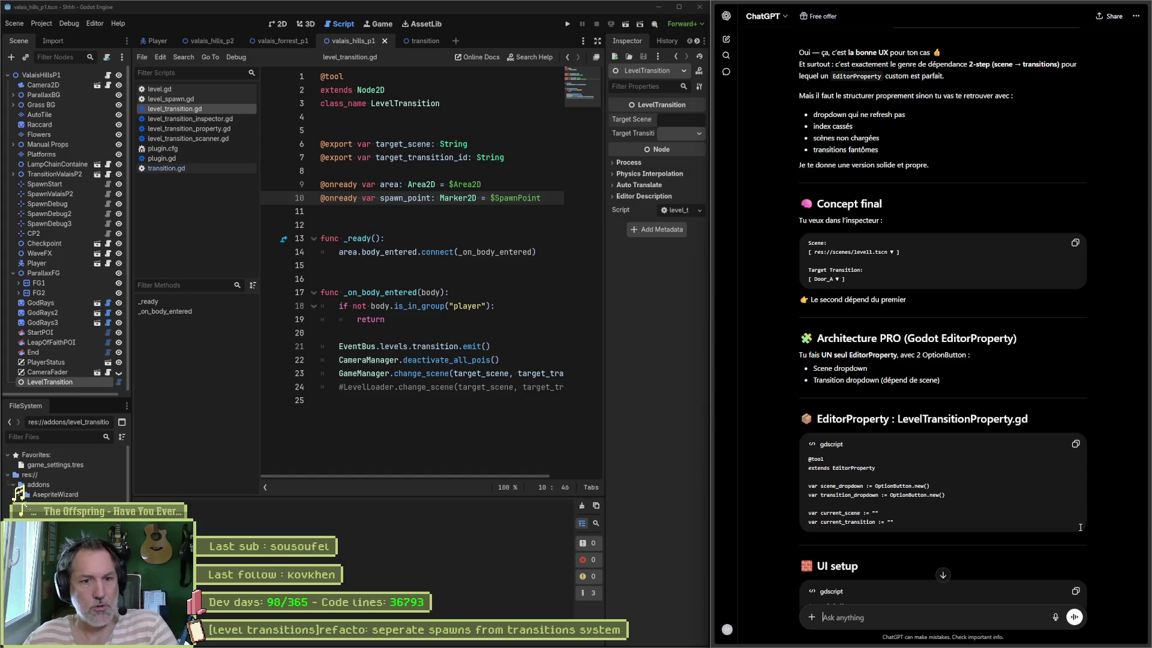
Copy ChatGPT's LevelTransitionProperty.gd code and open level_transition_property.gd, adding lines below extends EditorProperty
{"action": "left_click", "coordinate": [1075, 445]}
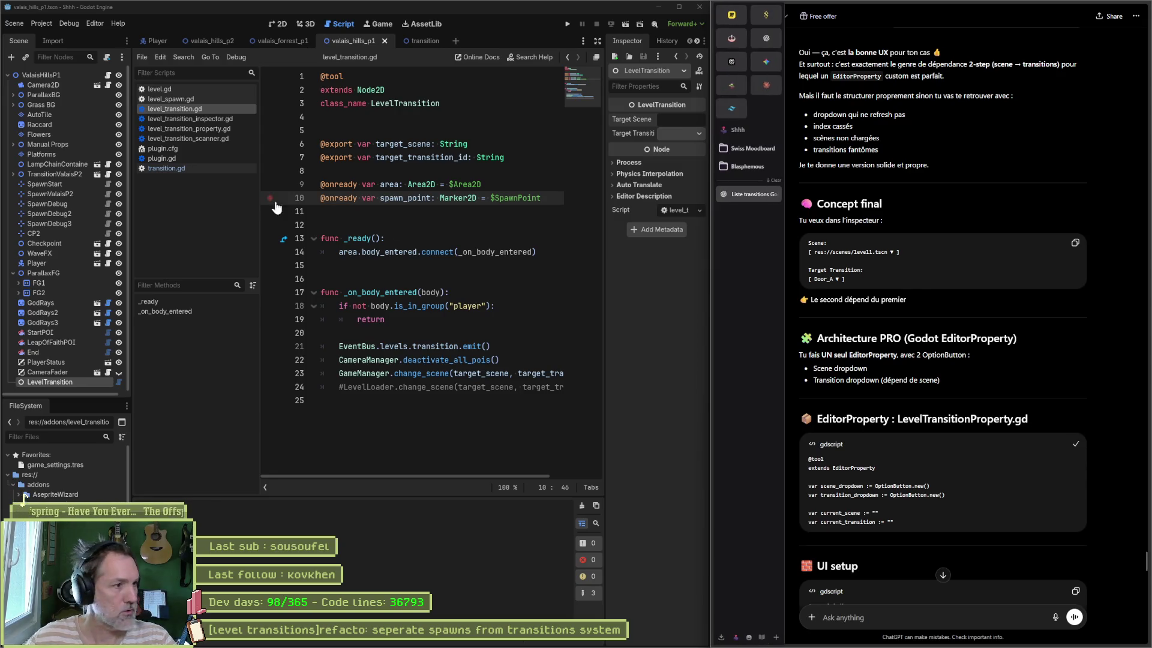
{"action": "left_click", "coordinate": [208, 130]}
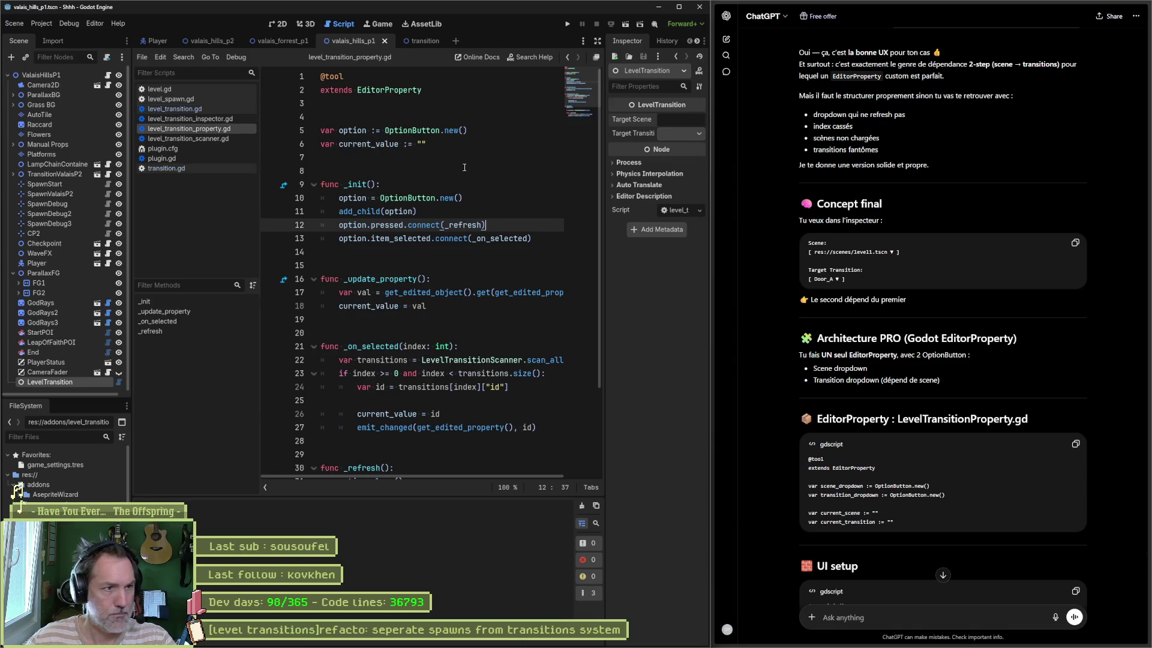
{"action": "scroll", "coordinate": [486, 186], "scroll_direction": "down", "scroll_amount": 3}
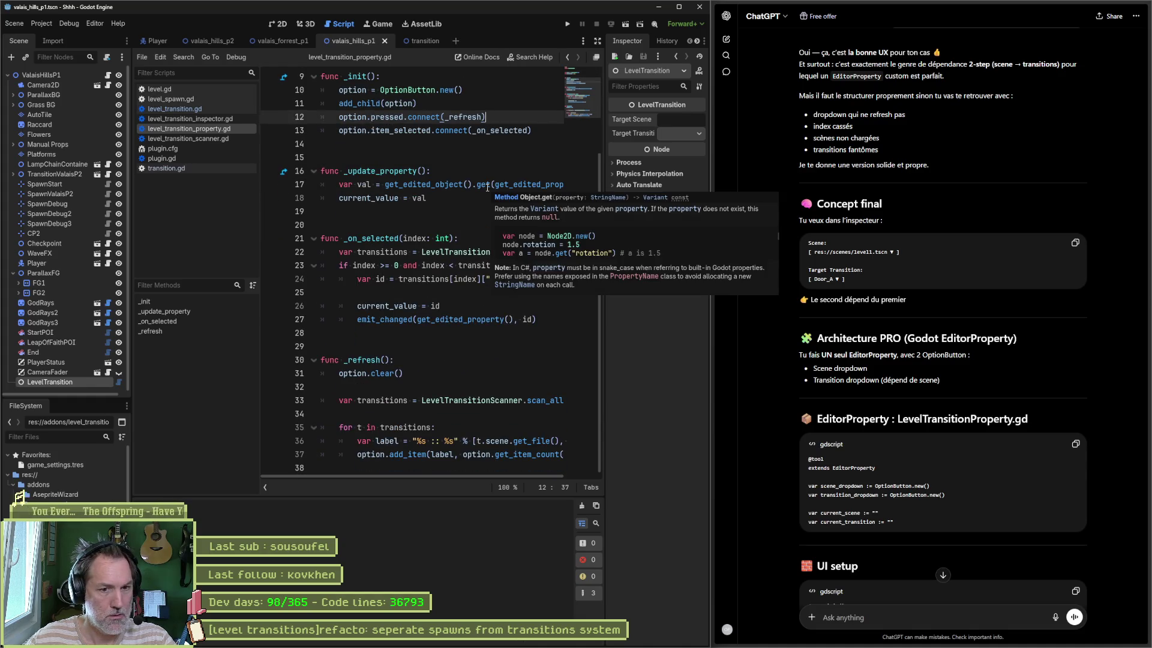
{"action": "scroll", "coordinate": [469, 169], "scroll_direction": "up", "scroll_amount": 3}
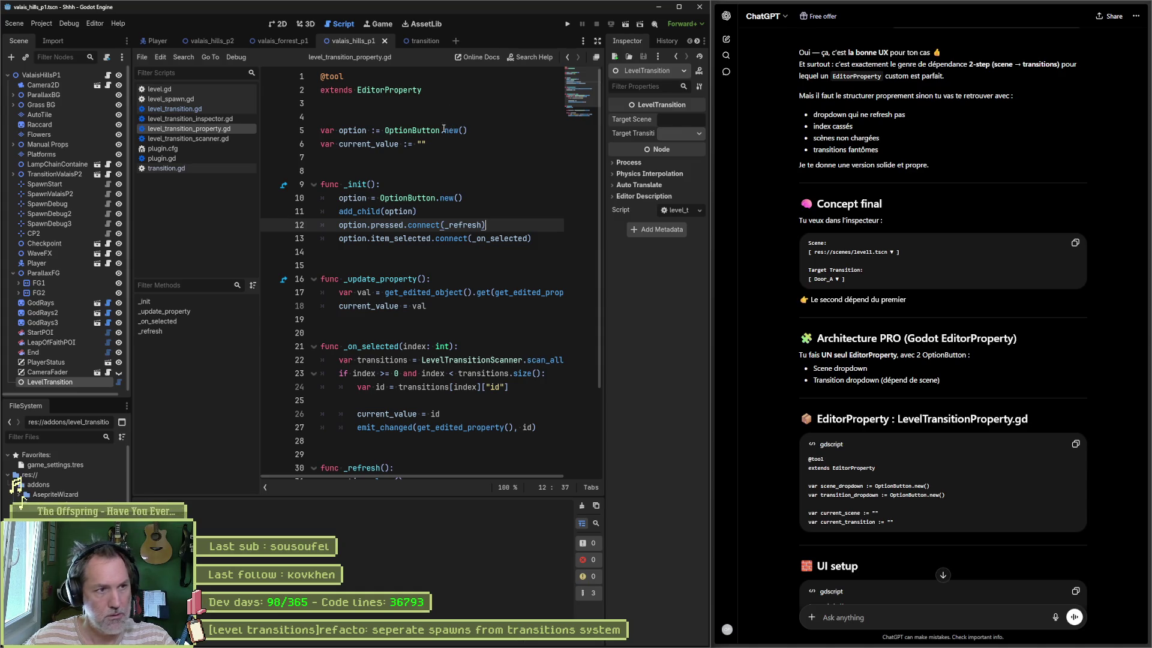
{"action": "left_click", "coordinate": [432, 117]}
{"action": "key", "text": "Return"}
{"action": "key", "text": "Return"}
{"action": "key", "text": "Return"}
{"action": "key", "text": "Up"}
{"action": "key", "text": "Up"}
{"action": "key", "text": "Up"}
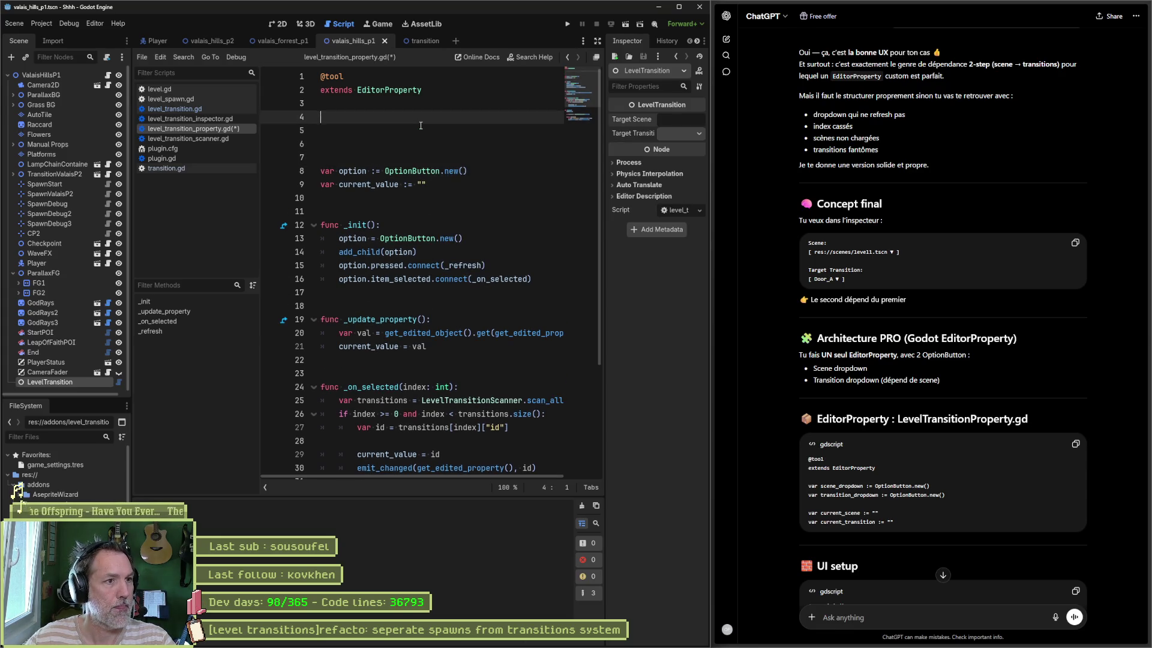
{"action": "key", "text": "ctrl+v"}
{"action": "left_click", "coordinate": [420, 125]}
{"action": "key", "text": "Up"}
{"action": "key", "text": "ctrl+shift+k"}
{"action": "key", "text": "ctrl+shift+k"}
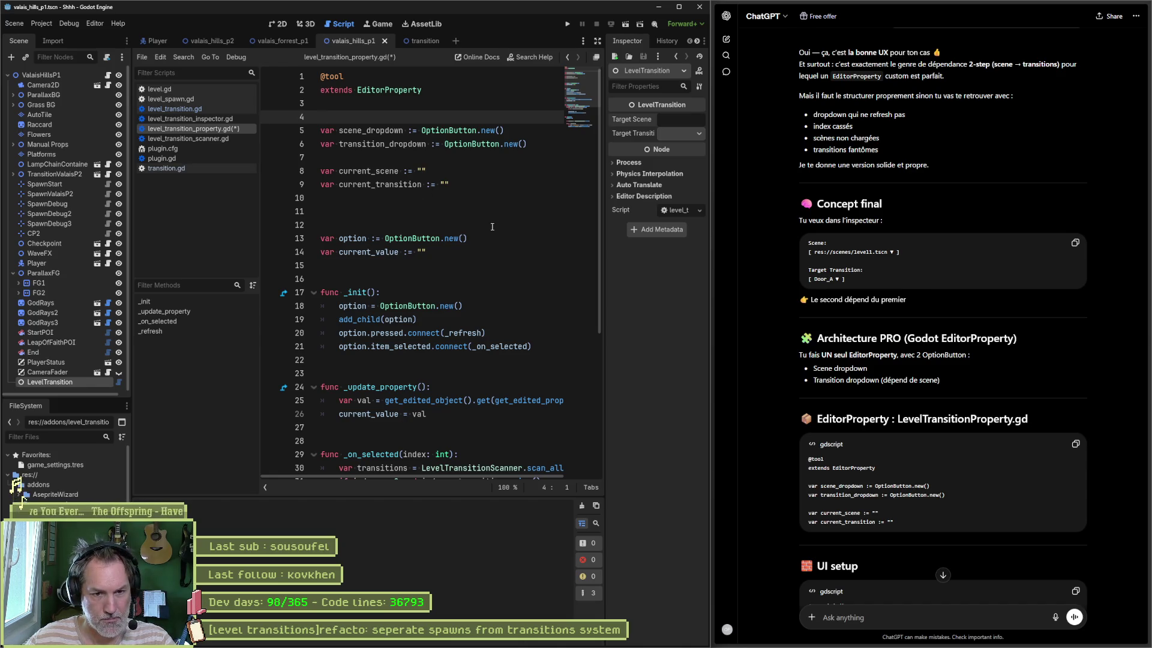
Replace the old _init with ChatGPT's UI setup code building the VBoxContainer
{"action": "scroll", "coordinate": [770, 330], "scroll_direction": "down", "scroll_amount": 4}
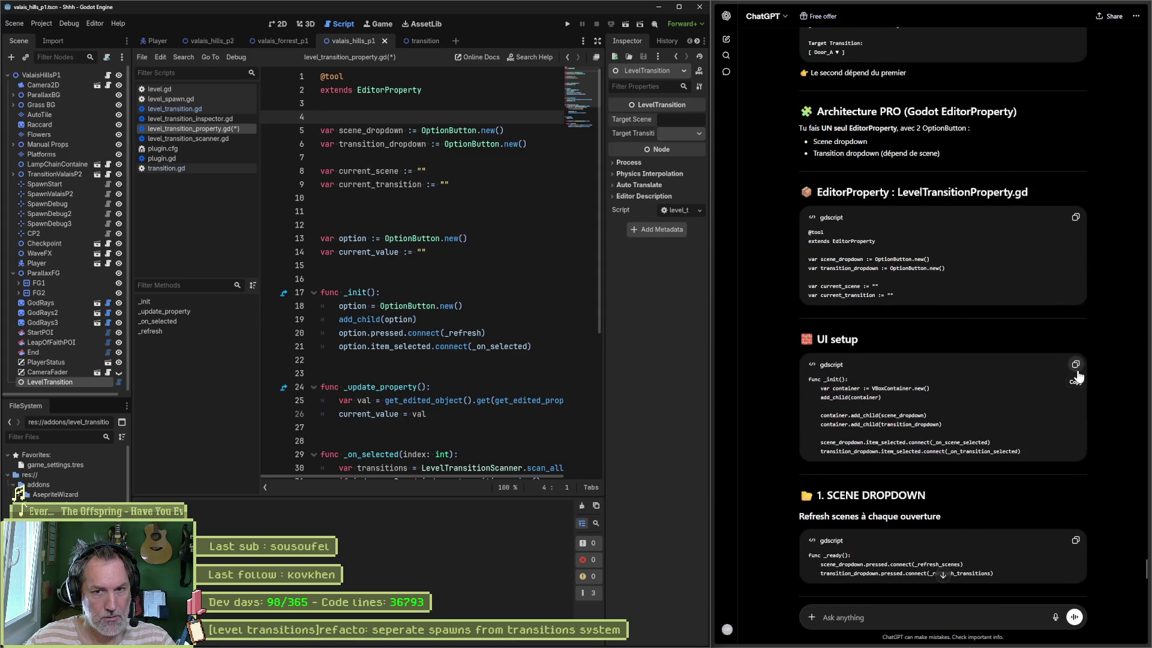
{"action": "left_click", "coordinate": [1075, 365]}
{"action": "mouse_move", "coordinate": [542, 349]}
{"action": "left_mouse_down"}
{"action": "mouse_move", "coordinate": [336, 292]}
{"action": "mouse_move", "coordinate": [324, 238]}
{"action": "left_mouse_up"}
{"action": "key", "text": "ctrl+v"}
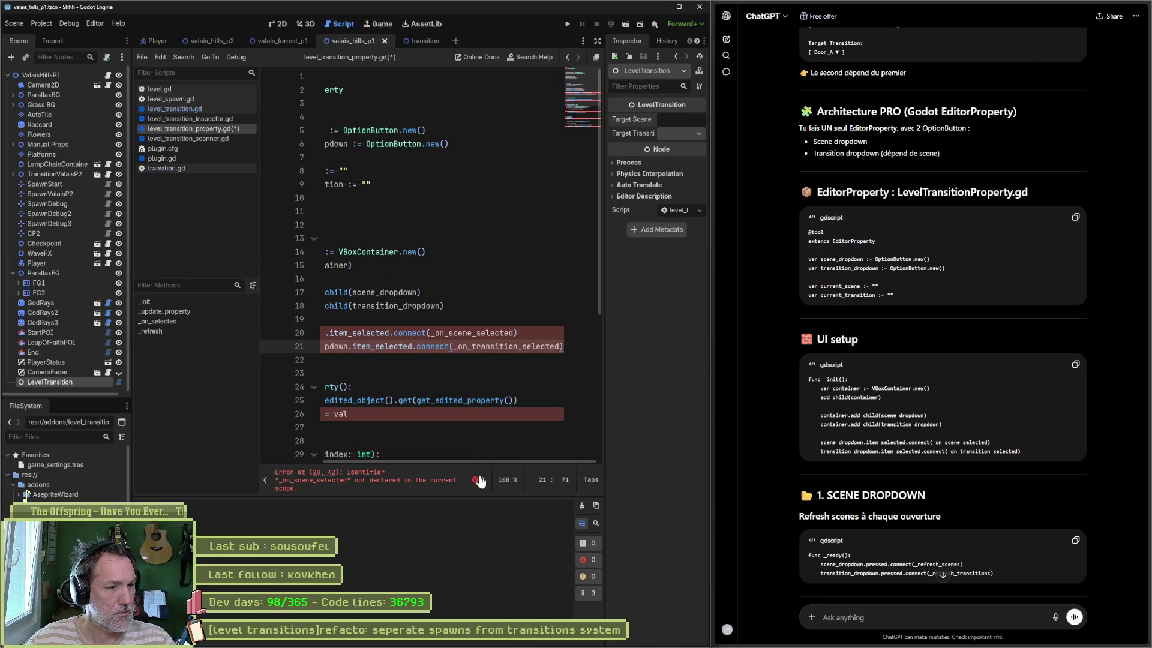
{"action": "left_click_drag", "start_coordinate": [480, 461], "coordinate": [418, 461]}
{"action": "left_click", "coordinate": [374, 221]}
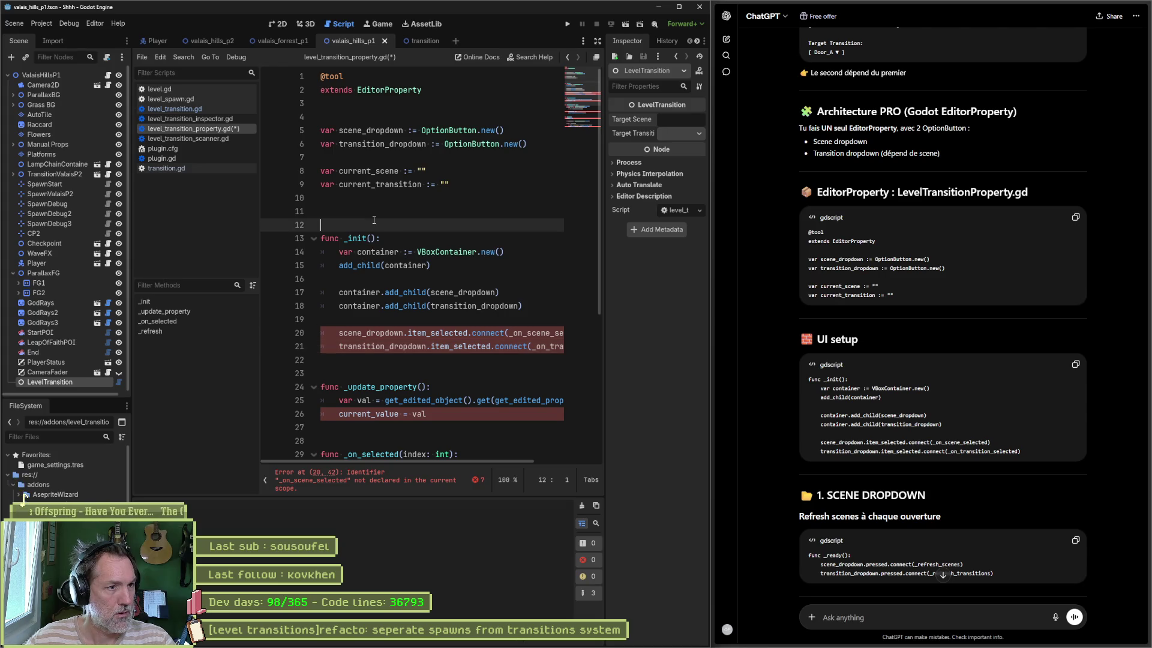
{"action": "key", "text": "Delete"}
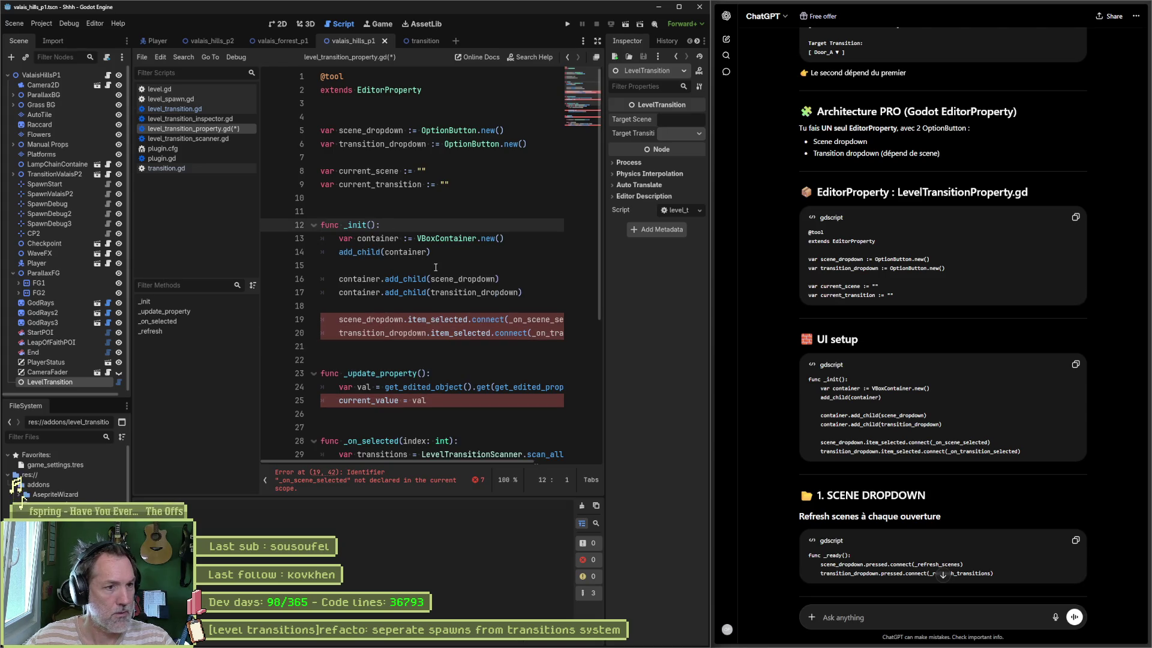
Add the _ready block connecting the refresh handlers, and widen the script editor to full width
{"action": "scroll", "coordinate": [787, 418], "scroll_direction": "down", "scroll_amount": 2}
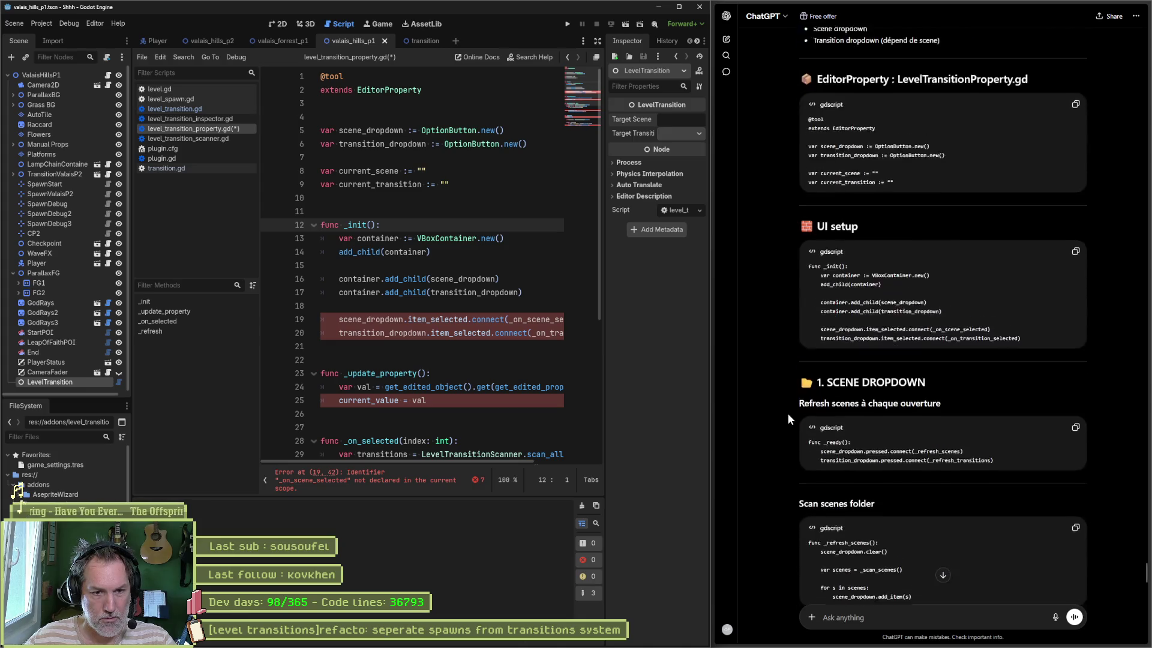
{"action": "scroll", "coordinate": [787, 413], "scroll_direction": "down", "scroll_amount": 1}
{"action": "left_click", "coordinate": [1076, 370]}
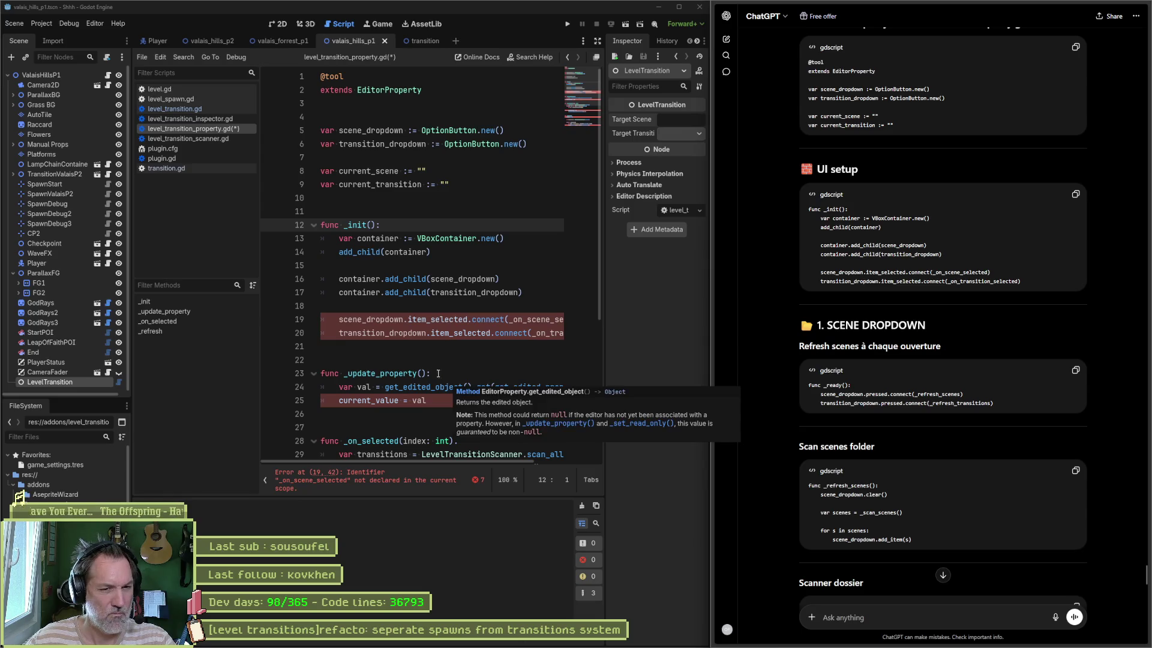
{"action": "left_click", "coordinate": [390, 348]}
{"action": "key", "text": "ctrl+v"}
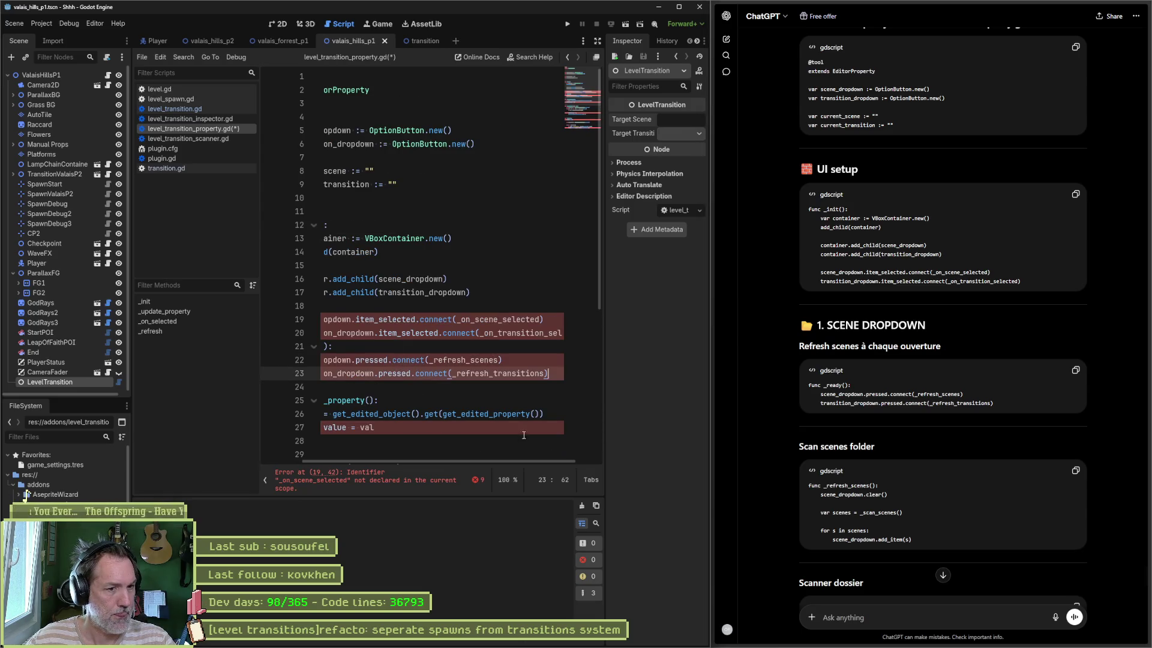
{"action": "left_click", "coordinate": [597, 40]}
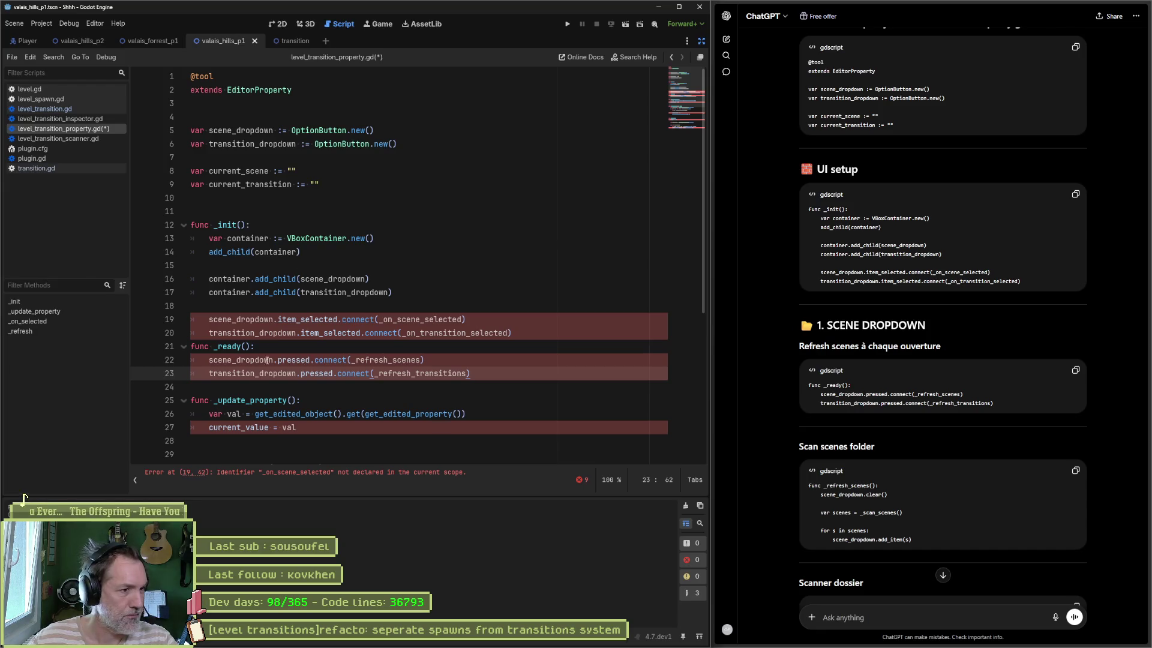
Add blank lines before and after the _ready function
{"action": "left_click", "coordinate": [193, 348]}
{"action": "key", "text": "Return"}
{"action": "key", "text": "Return"}
{"action": "left_click", "coordinate": [183, 402]}
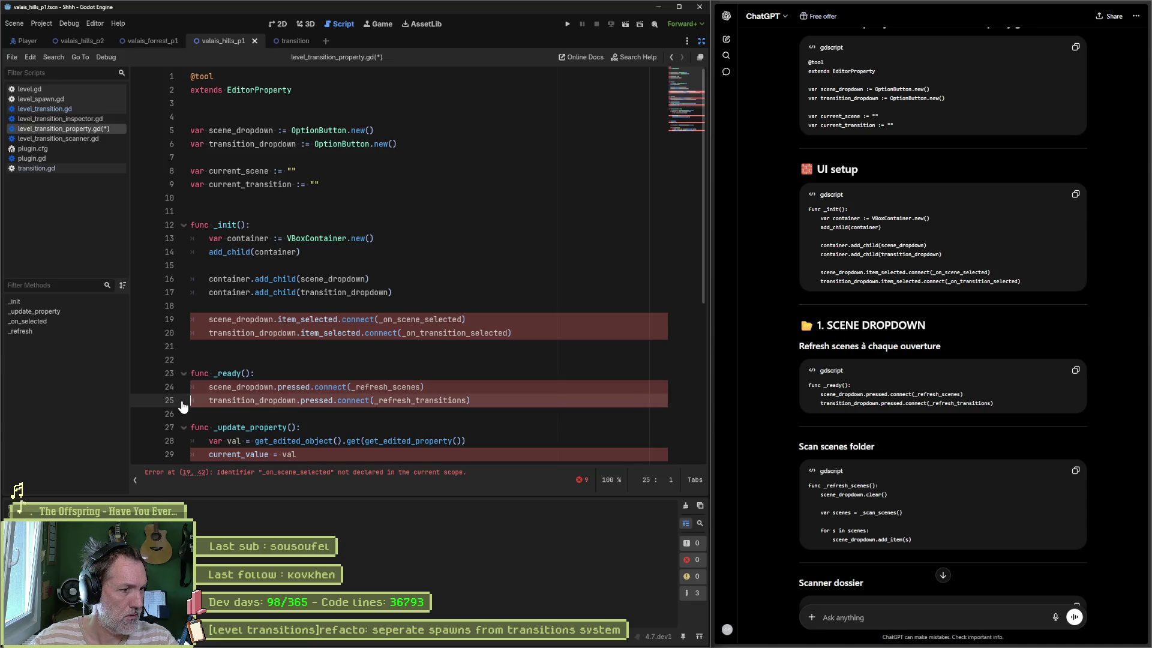
{"action": "key", "text": "Down"}
{"action": "key", "text": "Return"}
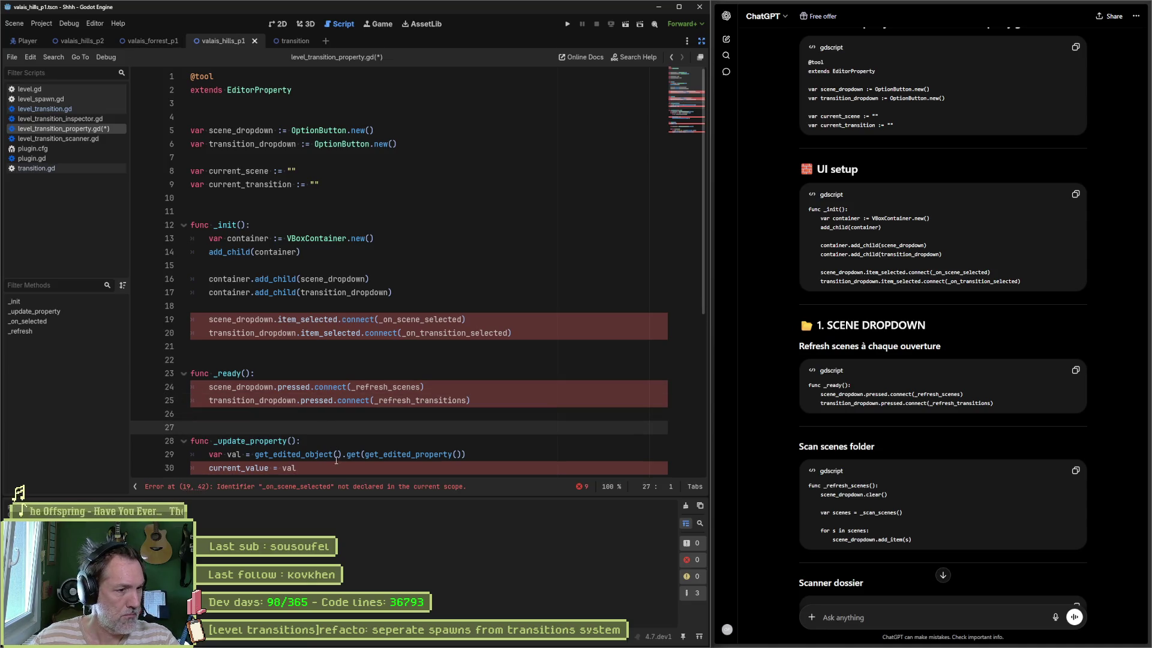
Delete the old _update_property, _on_selected and _refresh functions through the end of the file
{"action": "scroll", "coordinate": [354, 432], "scroll_direction": "down", "scroll_amount": 3}
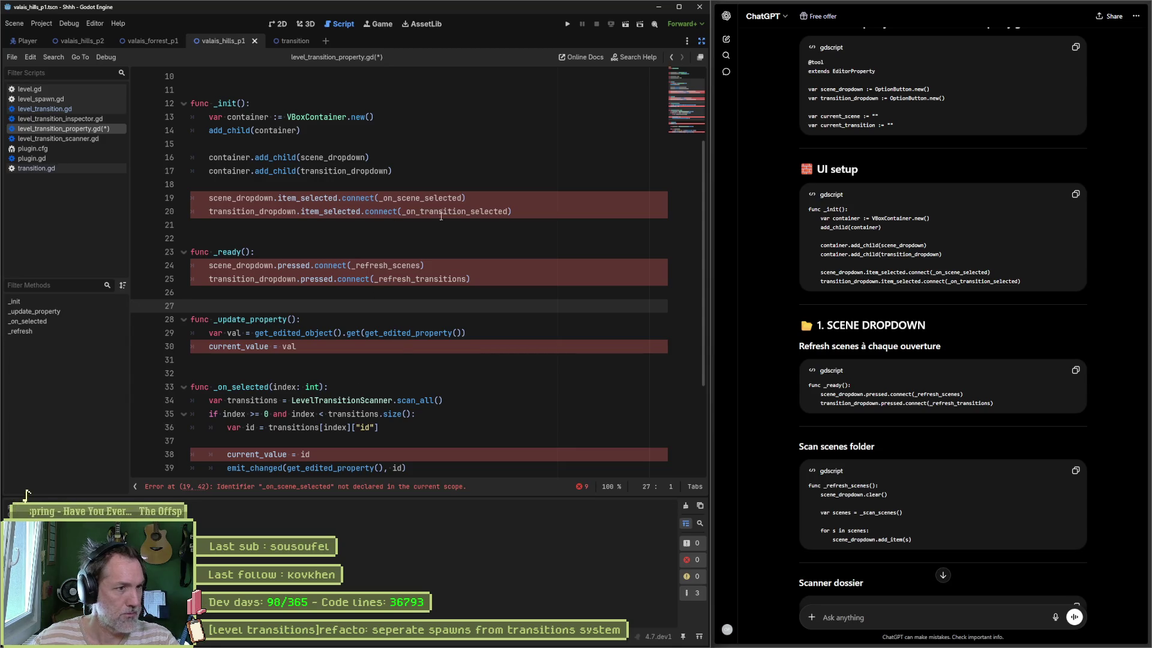
{"action": "scroll", "coordinate": [360, 347], "scroll_direction": "down", "scroll_amount": 4}
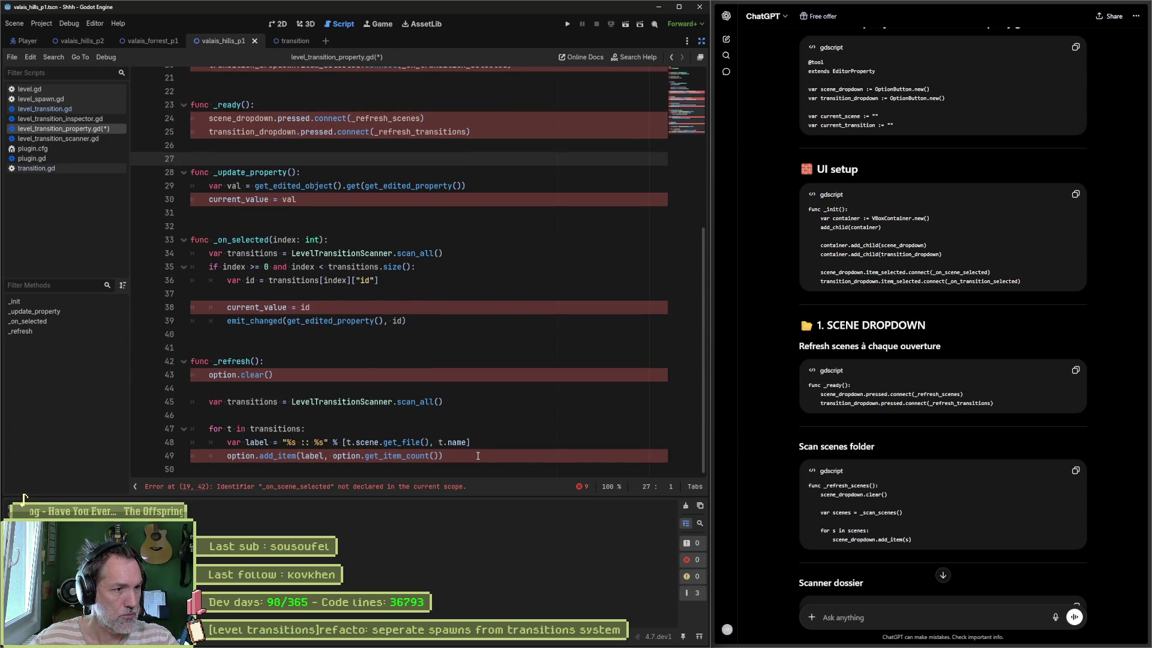
{"action": "mouse_move", "coordinate": [478, 456]}
{"action": "left_mouse_down"}
{"action": "mouse_move", "coordinate": [468, 451]}
{"action": "mouse_move", "coordinate": [459, 251]}
{"action": "mouse_move", "coordinate": [521, 156]}
{"action": "left_mouse_up"}
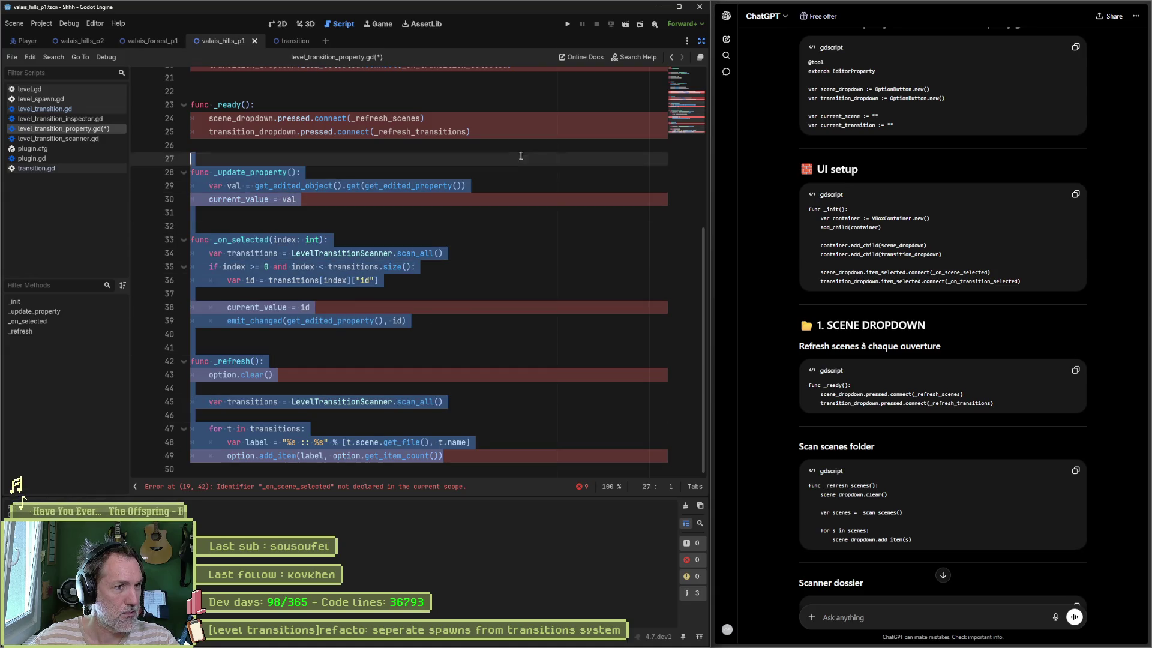
{"action": "key", "text": "BackSpace"}
{"action": "key", "text": "BackSpace"}
{"action": "key", "text": "BackSpace"}
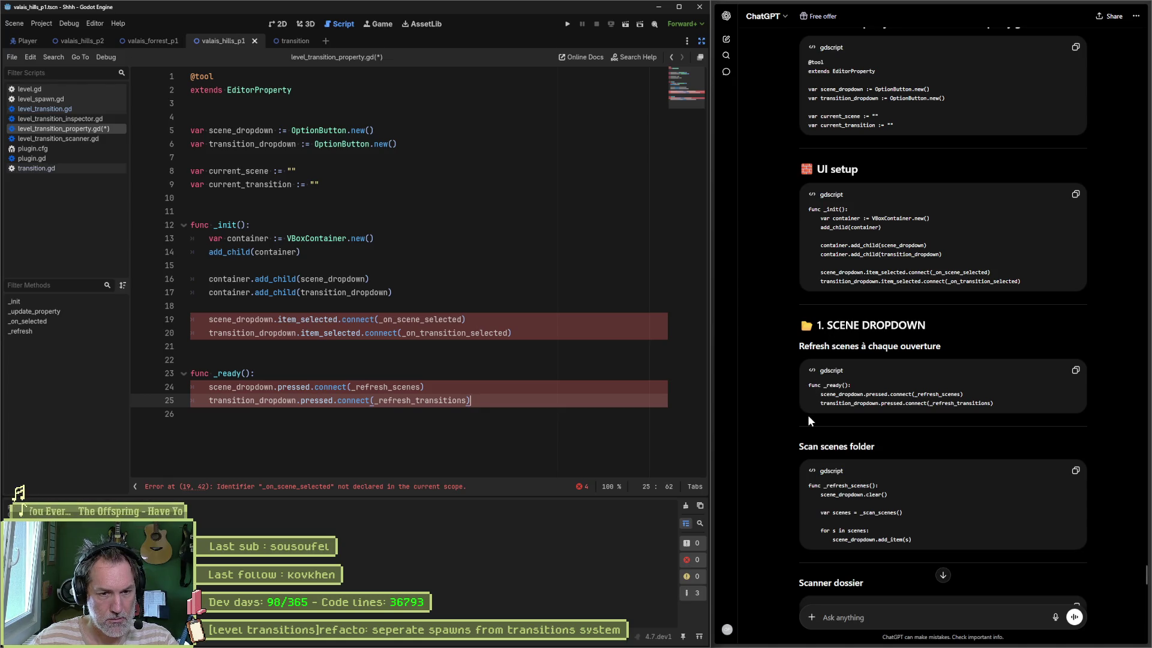
Paste ChatGPT's _refresh_scenes function after the _ready block
{"action": "left_click", "coordinate": [1075, 471]}
{"action": "left_click", "coordinate": [504, 438]}
{"action": "key", "text": "Return"}
{"action": "key", "text": "ctrl+v"}
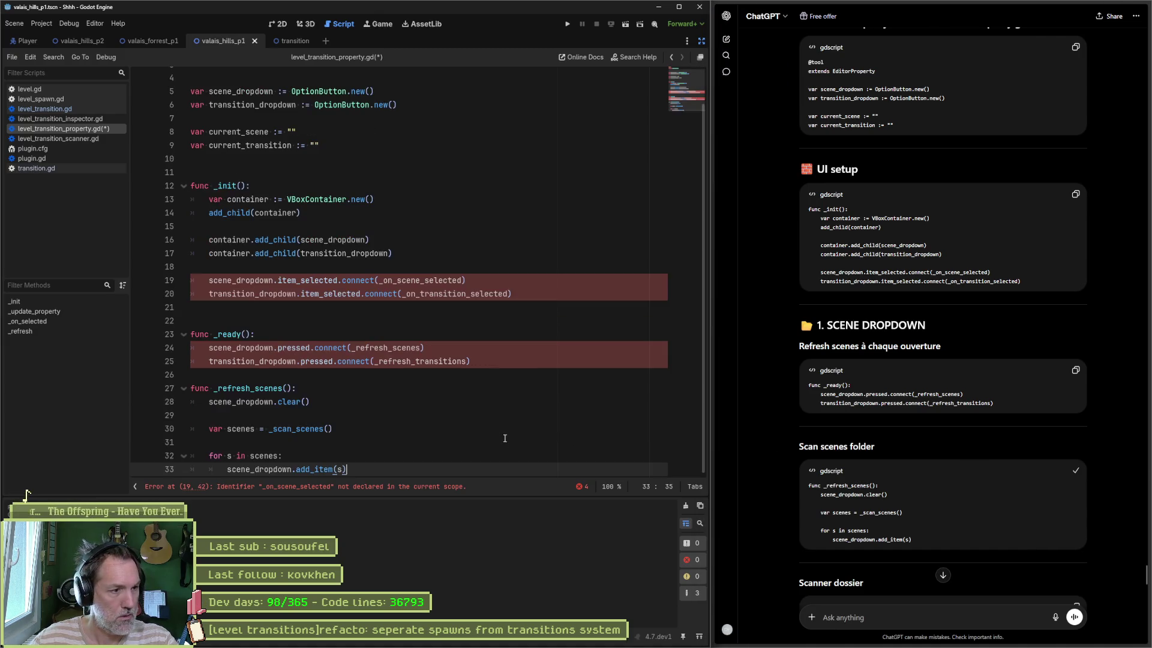
{"action": "left_click", "coordinate": [371, 377]}
{"action": "key", "text": "Return"}
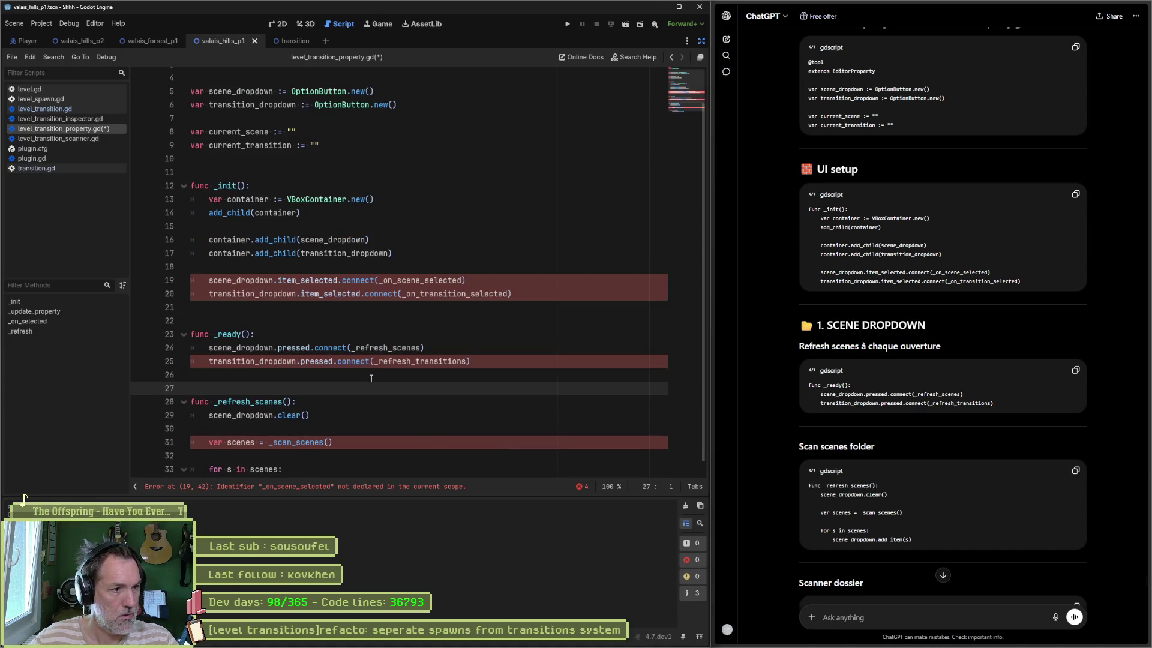
Add the _scan_scenes folder-scanning function below the scenes loop, unindenting its func line
{"action": "scroll", "coordinate": [804, 420], "scroll_direction": "down", "scroll_amount": 4}
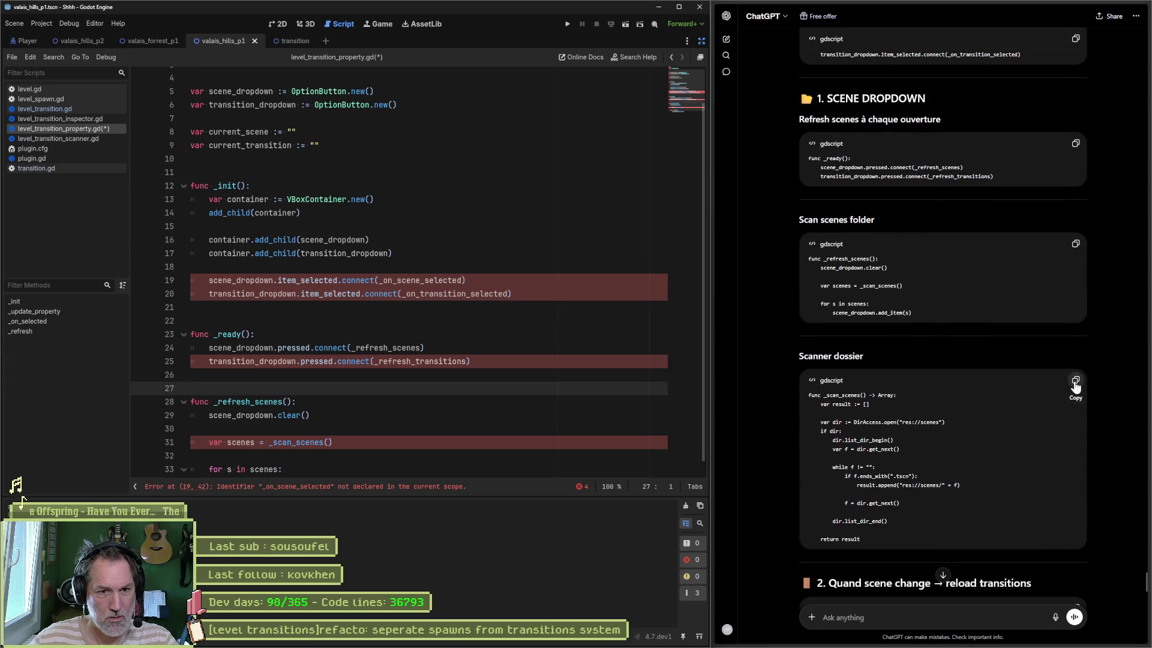
{"action": "left_click", "coordinate": [1076, 381]}
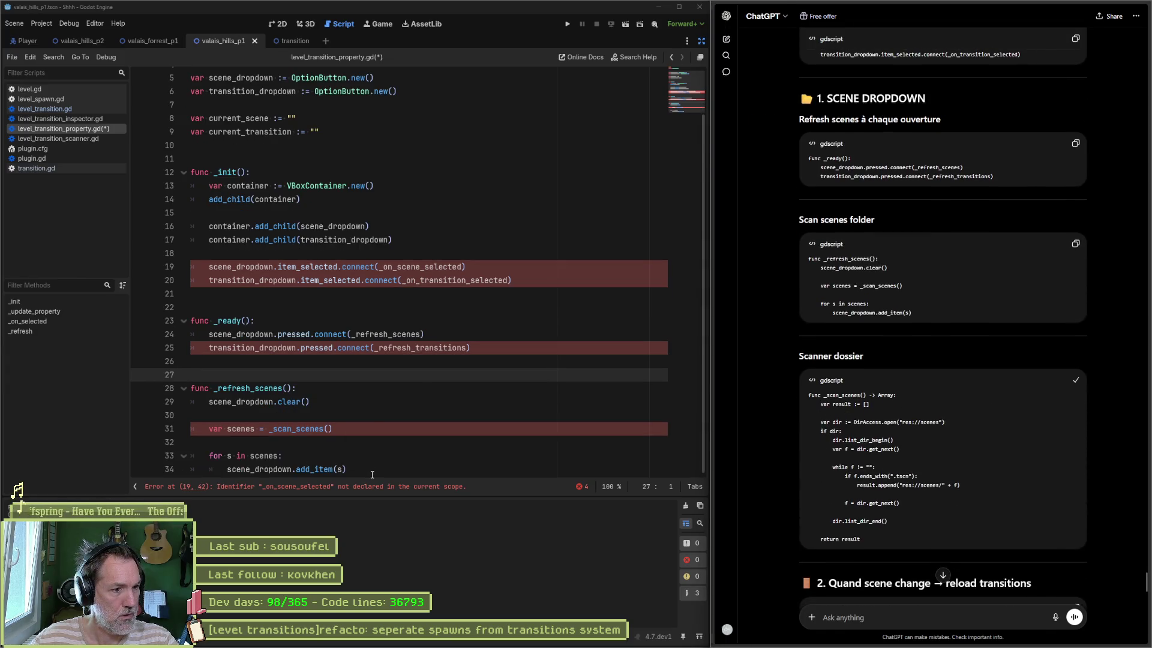
{"action": "left_click", "coordinate": [385, 480]}
{"action": "key", "text": "Return"}
{"action": "key", "text": "Return"}
{"action": "key", "text": "ctrl+v"}
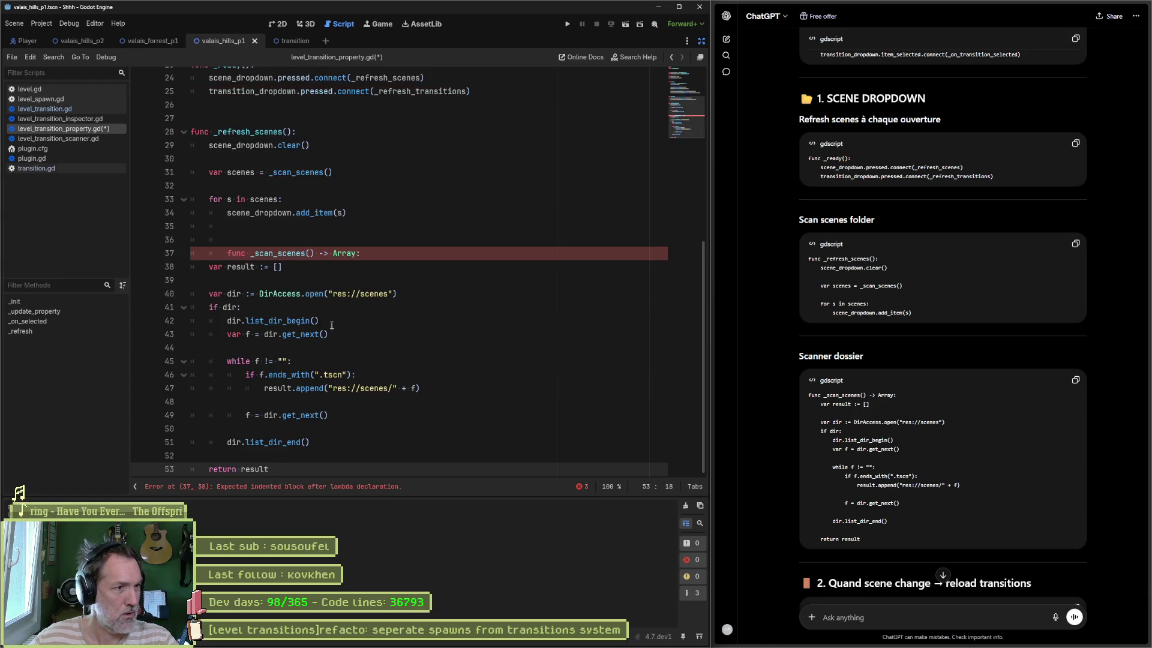
{"action": "left_click", "coordinate": [266, 245]}
{"action": "key", "text": "Home"}
{"action": "key", "text": "BackSpace"}
{"action": "key", "text": "BackSpace"}
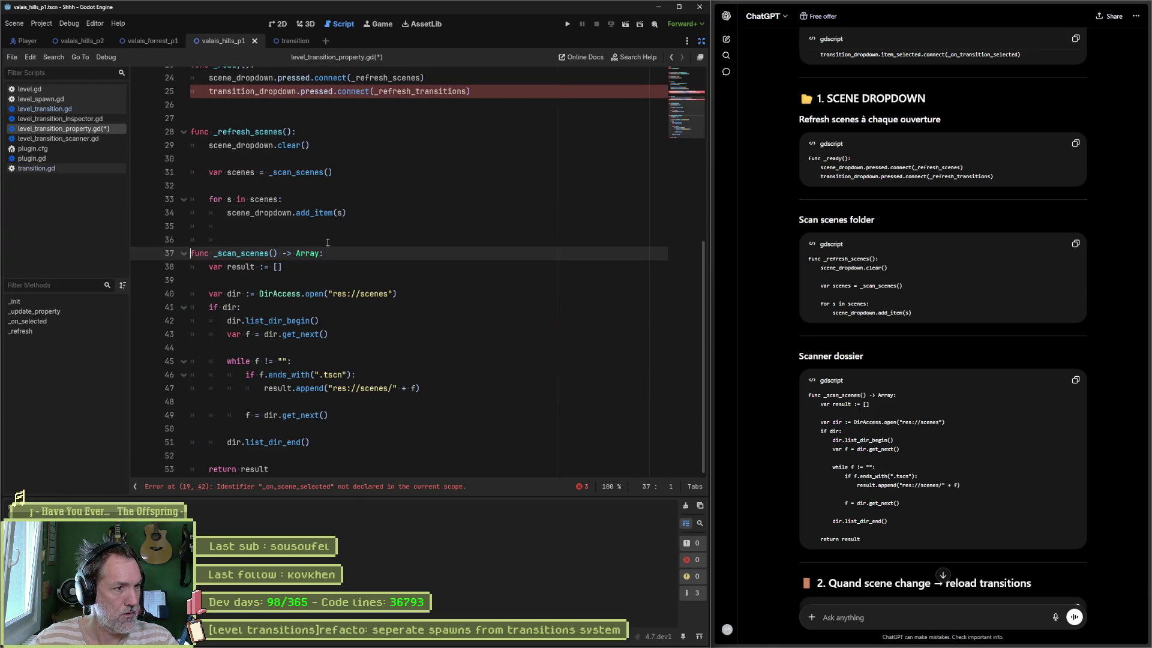
Paste the _on_scene_selected function after return result
{"action": "scroll", "coordinate": [802, 405], "scroll_direction": "down", "scroll_amount": 4}
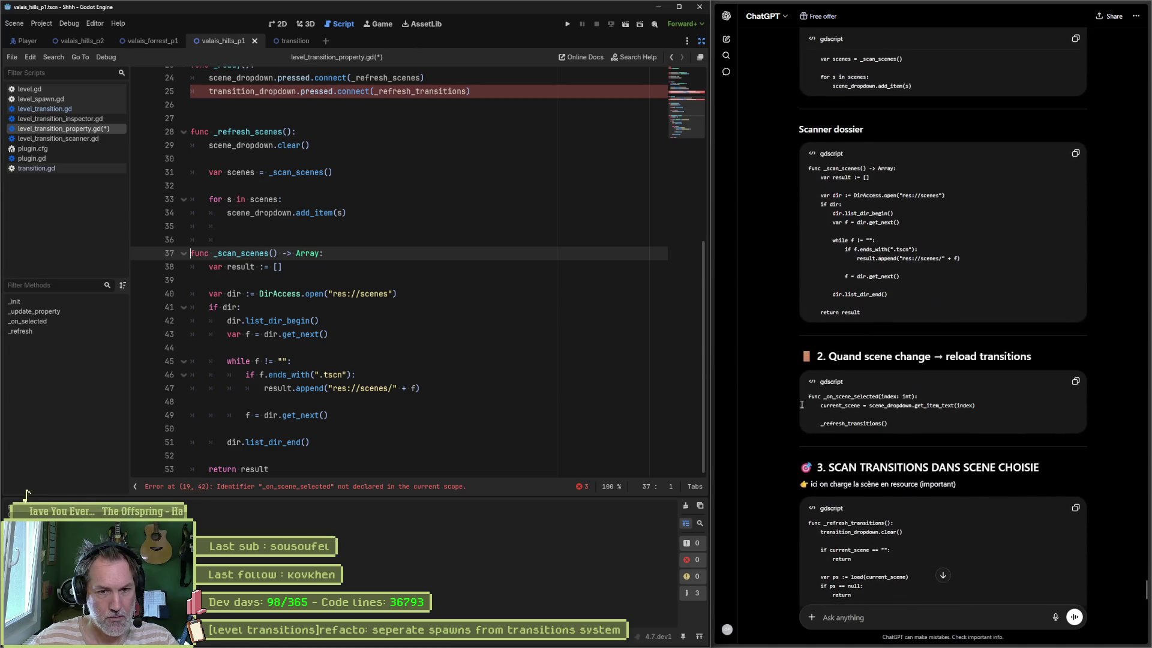
{"action": "left_click", "coordinate": [1075, 382]}
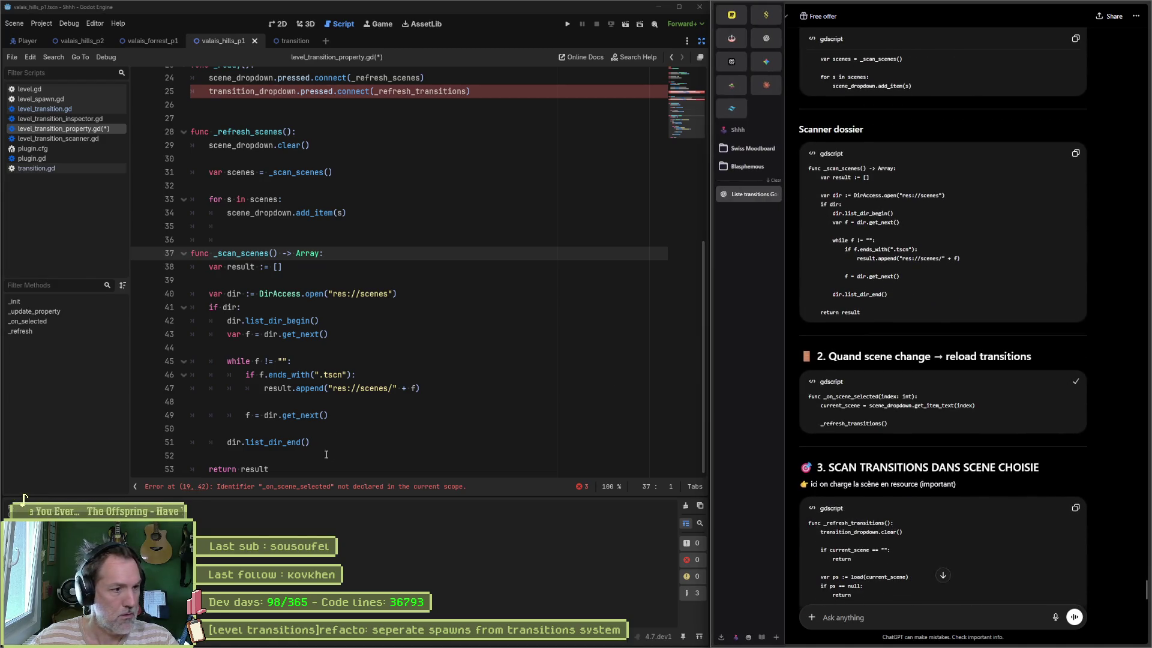
{"action": "left_click", "coordinate": [324, 471]}
{"action": "key", "text": "Return"}
{"action": "key", "text": "ctrl+v"}
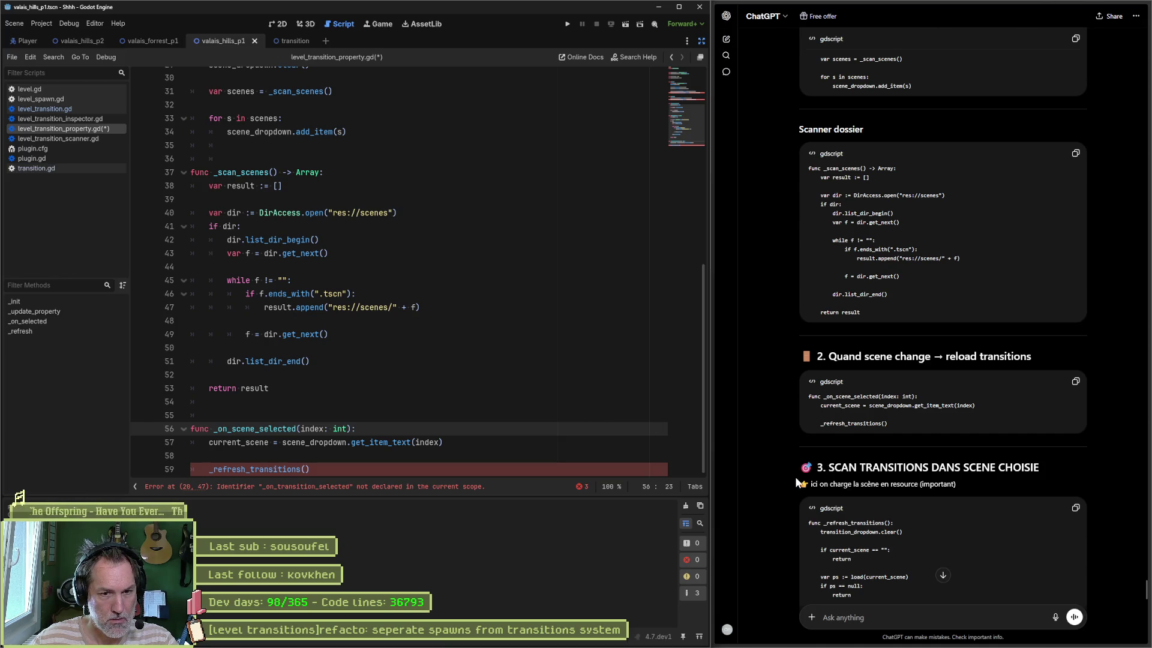
Paste _refresh_transitions after return result as a top-level function with a blank line before it
{"action": "scroll", "coordinate": [810, 462], "scroll_direction": "down", "scroll_amount": 4}
{"action": "left_click", "coordinate": [1075, 281]}
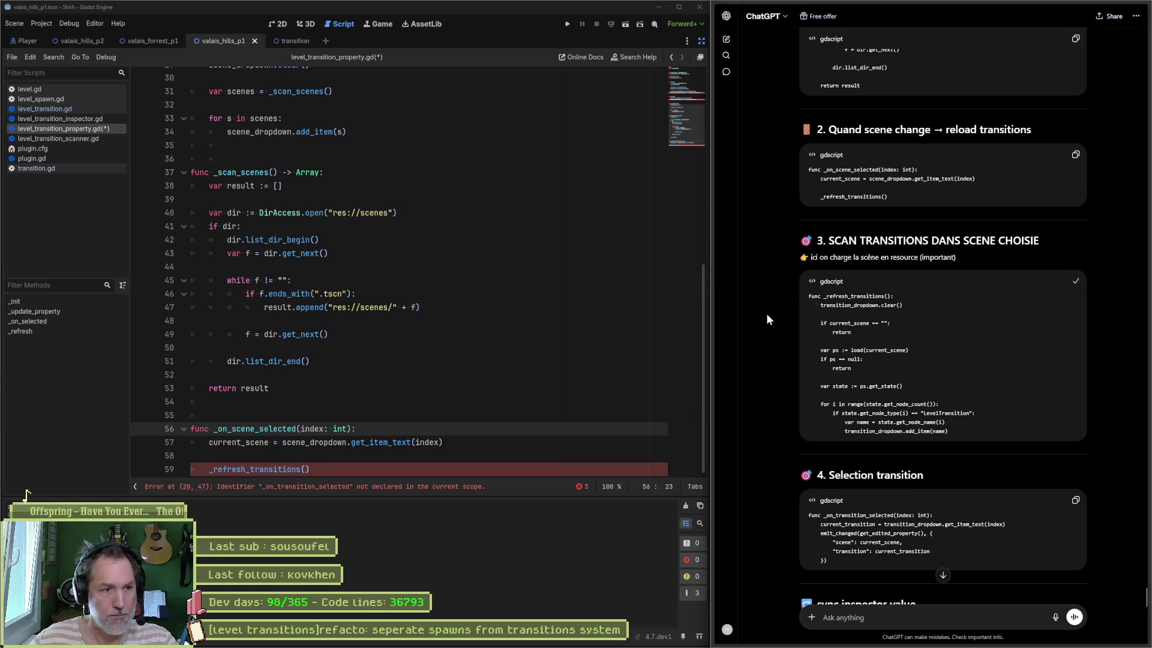
{"action": "left_click", "coordinate": [313, 388]}
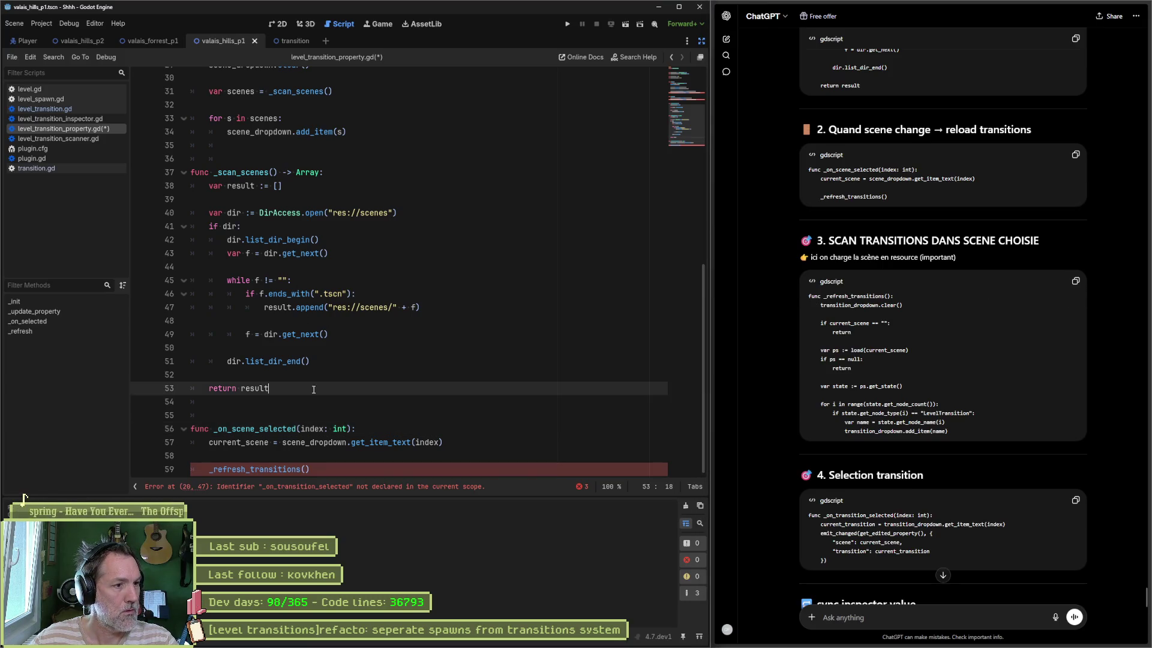
{"action": "key", "text": "Return"}
{"action": "key", "text": "ctrl+v"}
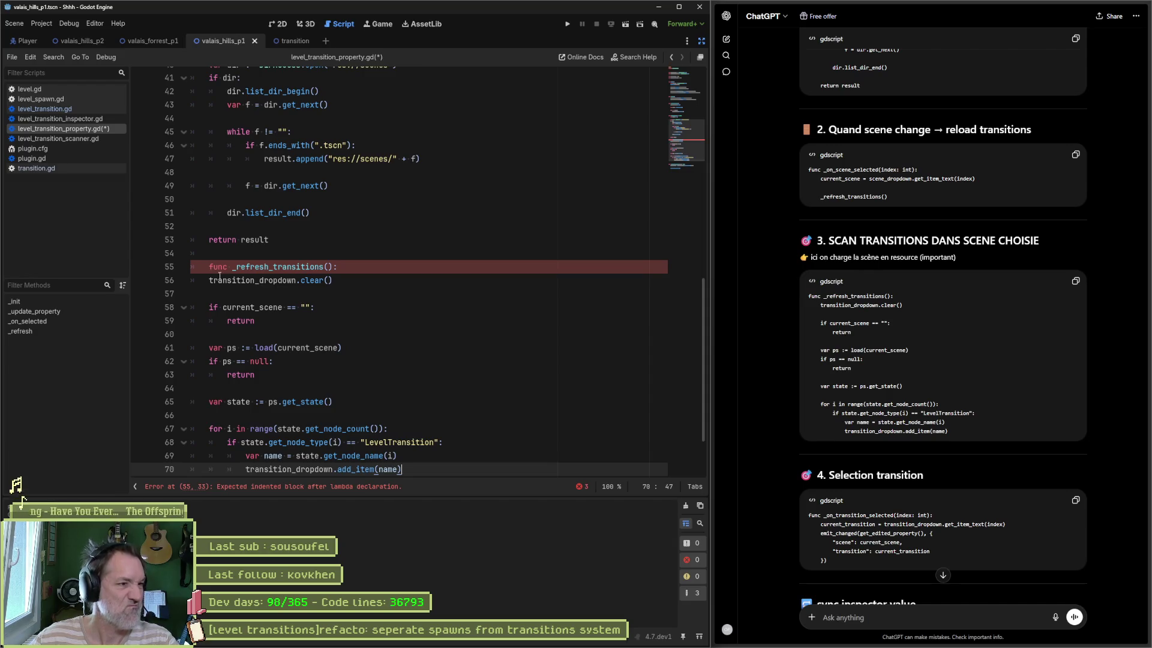
{"action": "left_click", "coordinate": [216, 273]}
{"action": "key", "text": "BackSpace"}
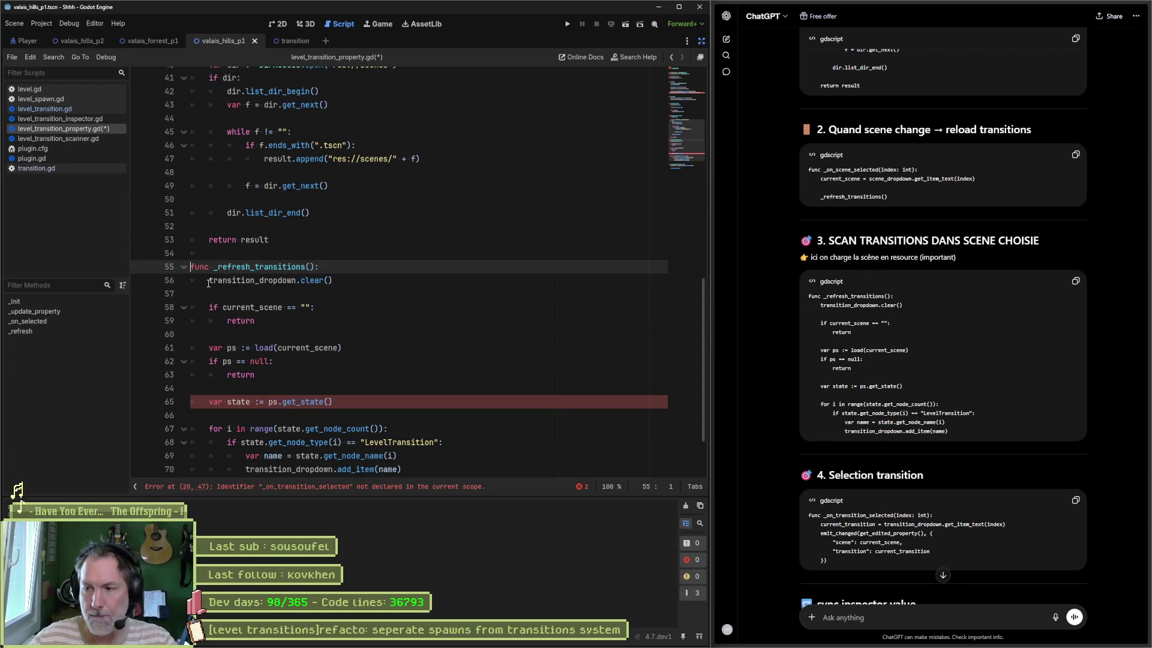
{"action": "left_click", "coordinate": [307, 255]}
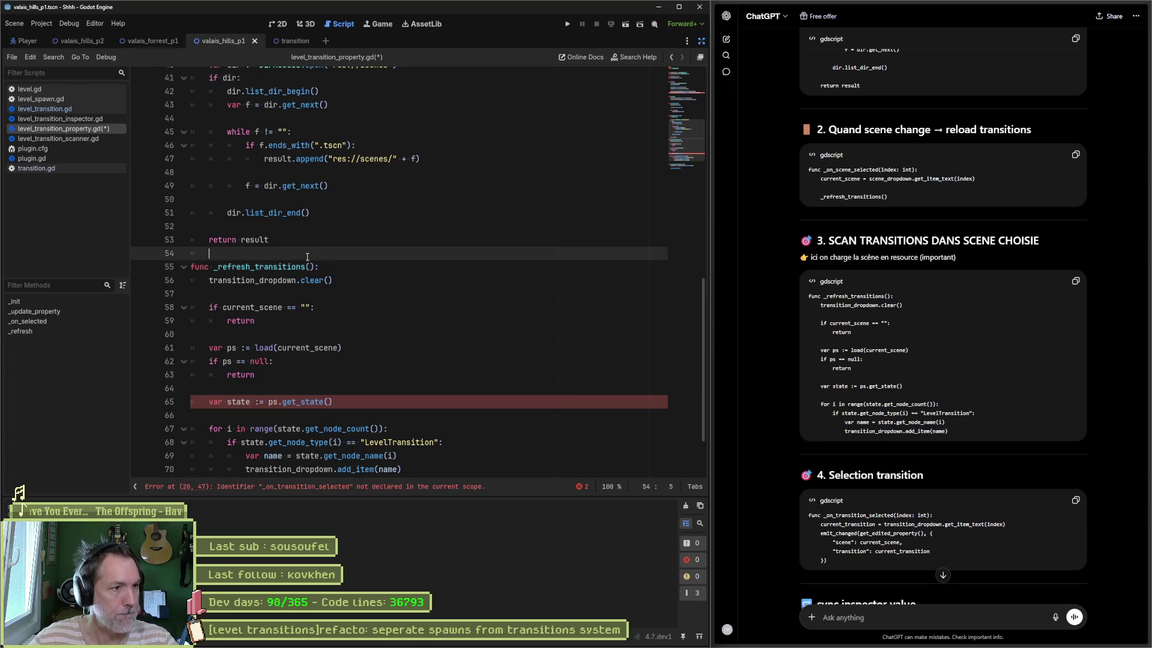
{"action": "key", "text": "Return"}
Change the var state declaration from := to =
{"action": "left_click", "coordinate": [260, 416]}
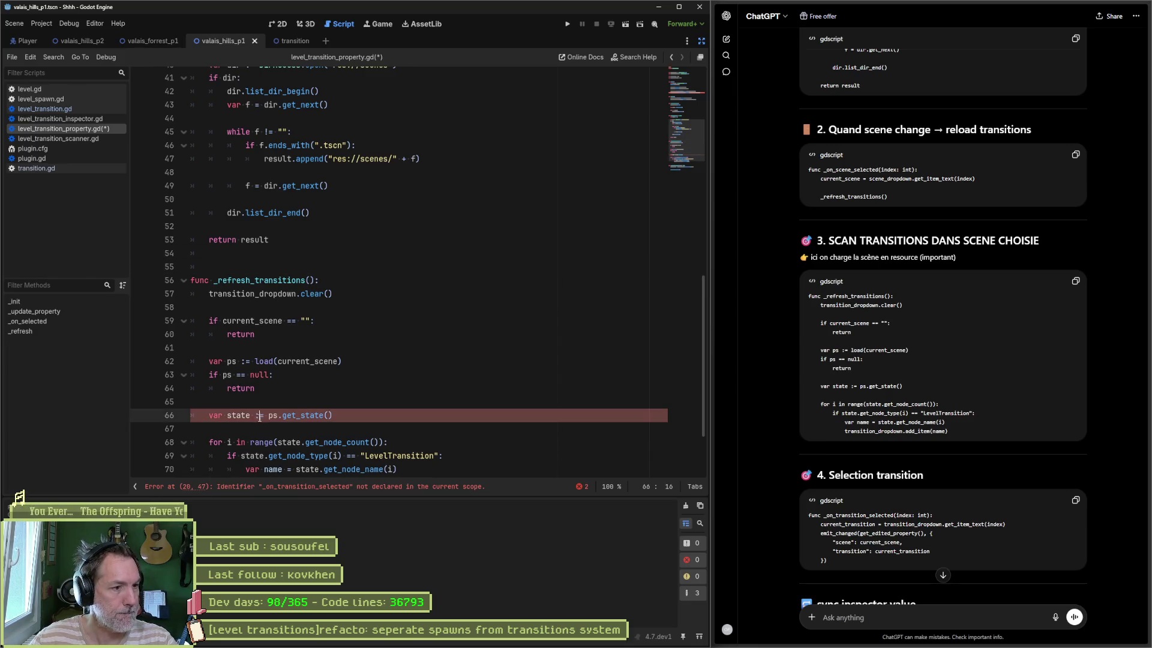
{"action": "key", "text": "BackSpace"}
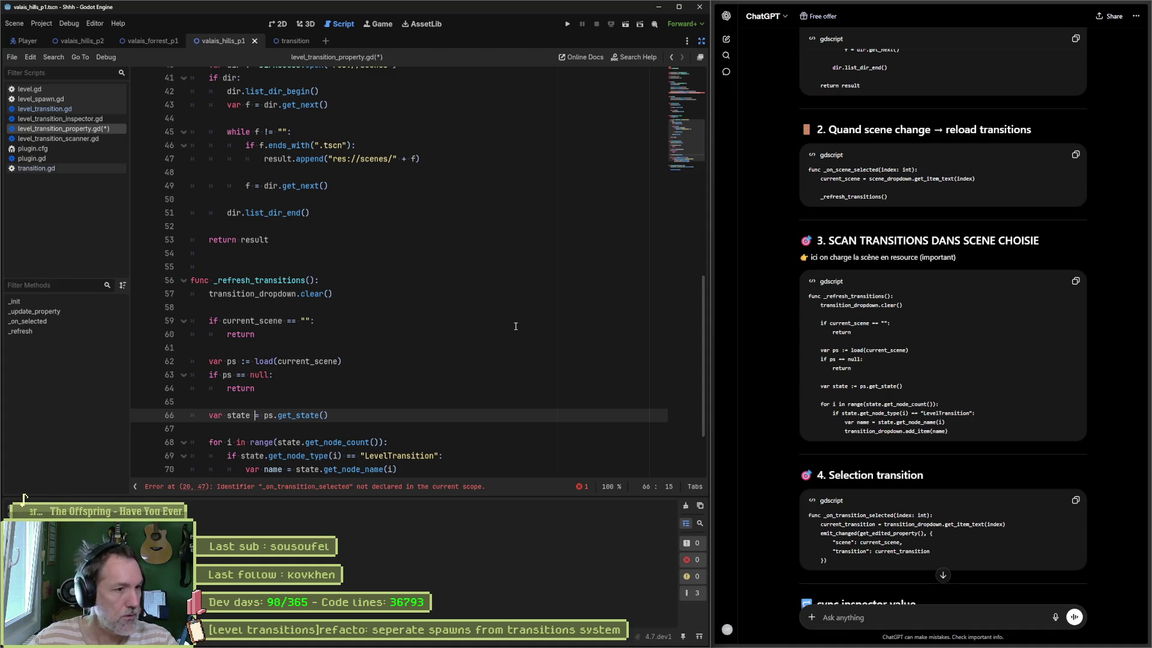
{"action": "scroll", "coordinate": [470, 350], "scroll_direction": "down", "scroll_amount": 2}
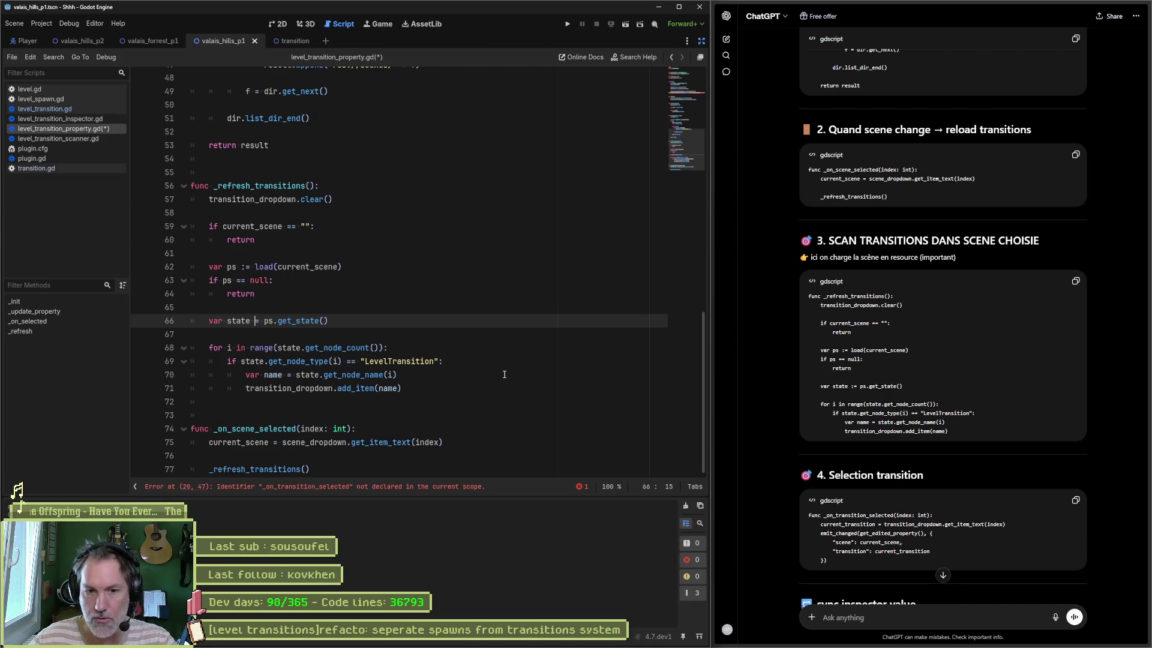
Paste the _update_property sync function after _ready with surrounding blank lines, then save
{"action": "scroll", "coordinate": [939, 398], "scroll_direction": "down", "scroll_amount": 4}
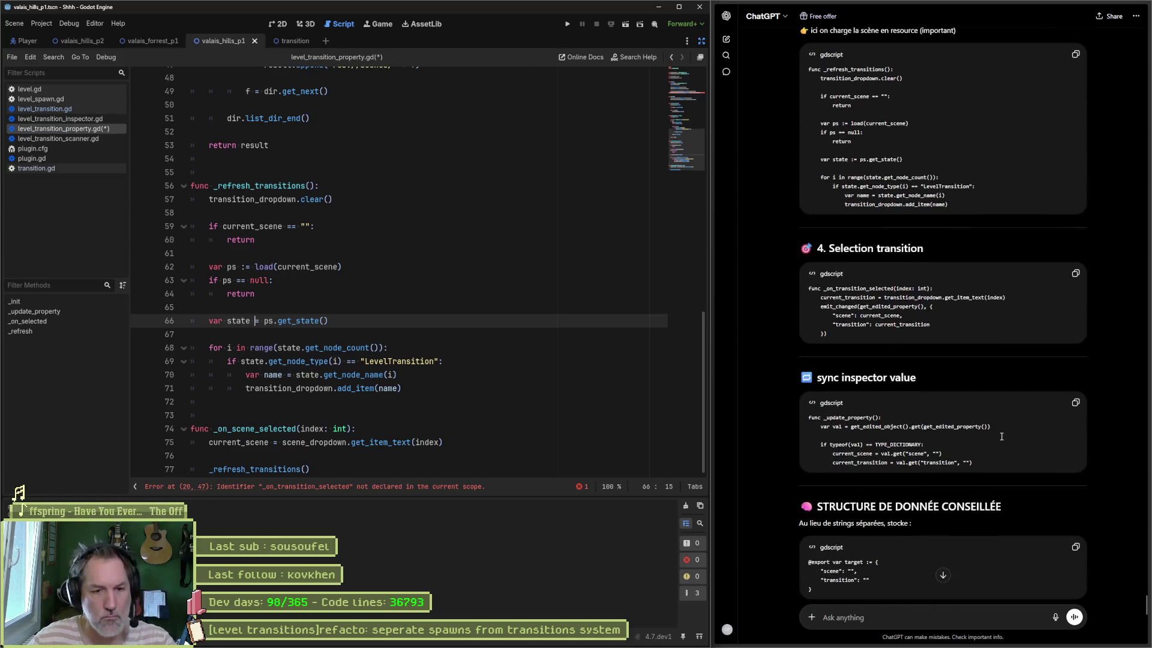
{"action": "left_click", "coordinate": [1077, 405]}
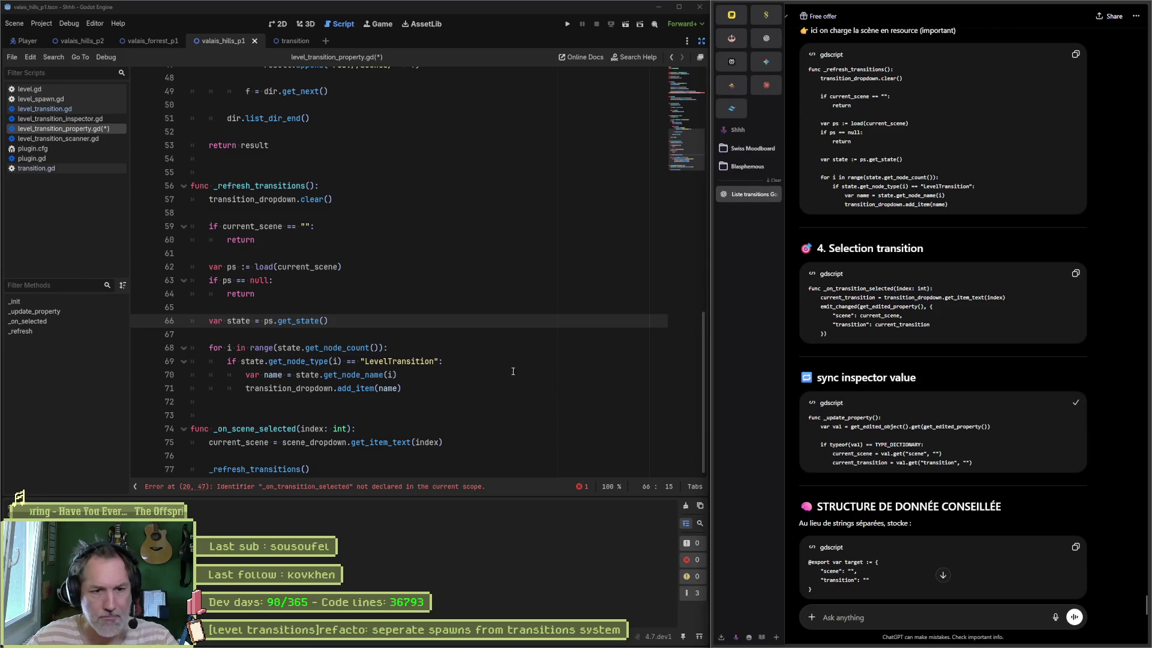
{"action": "scroll", "coordinate": [311, 252], "scroll_direction": "up", "scroll_amount": 7}
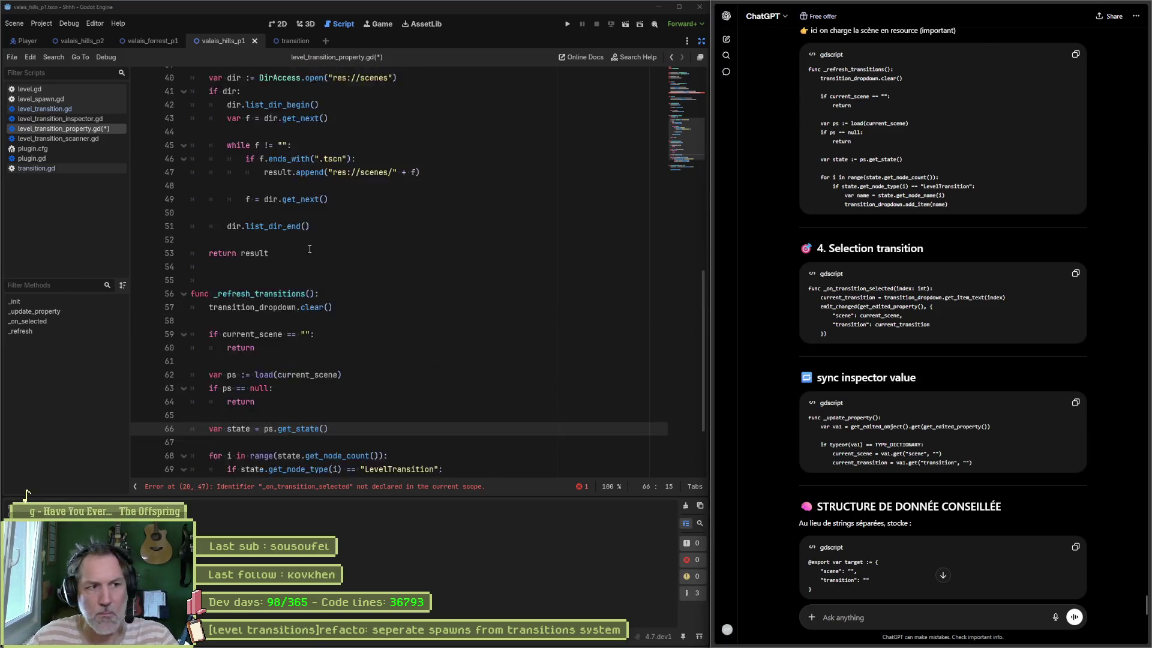
{"action": "scroll", "coordinate": [311, 252], "scroll_direction": "up", "scroll_amount": 8}
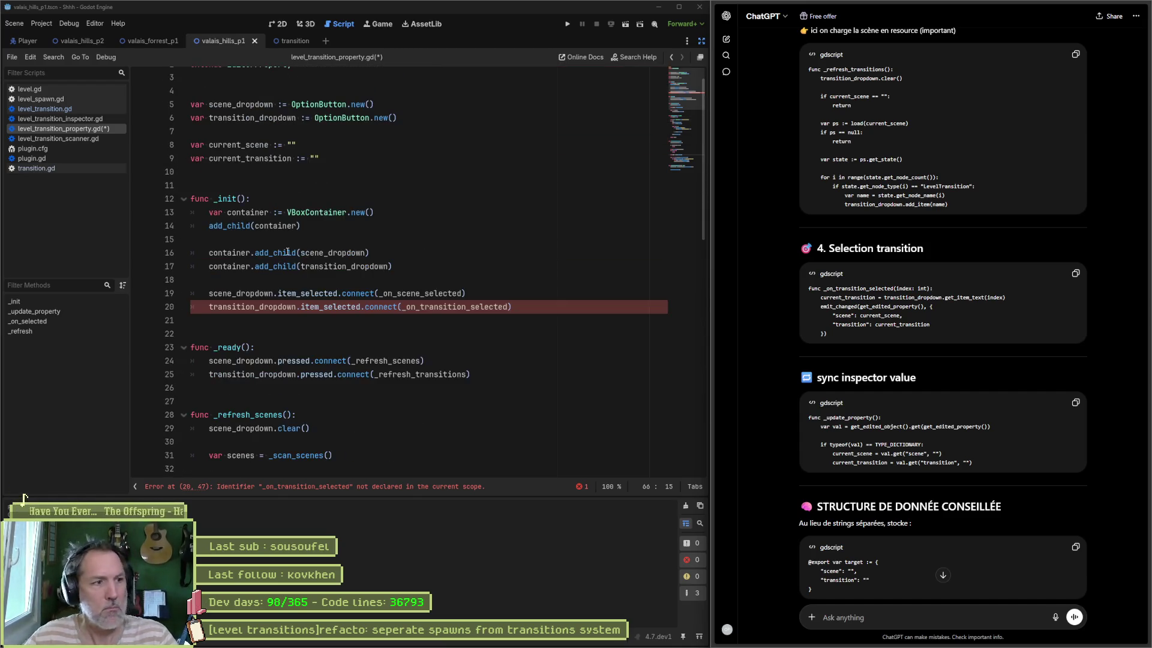
{"action": "scroll", "coordinate": [239, 340], "scroll_direction": "down", "scroll_amount": 2}
{"action": "left_click", "coordinate": [300, 321]}
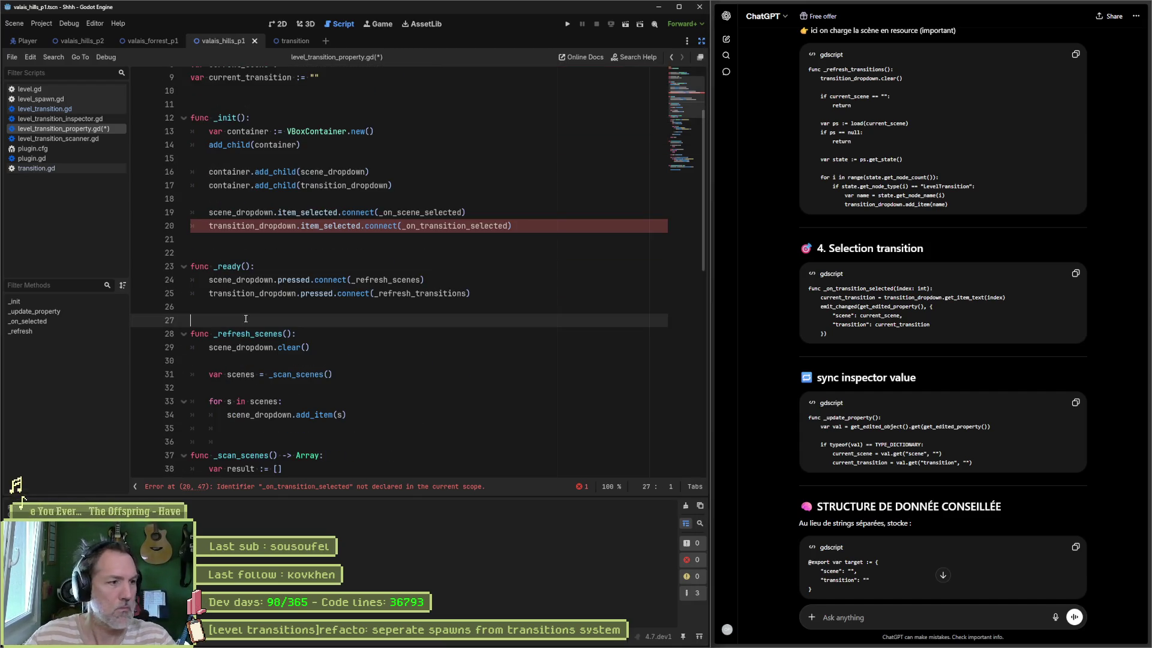
{"action": "key", "text": "ctrl+v"}
{"action": "key", "text": "Return"}
{"action": "key", "text": "Return"}
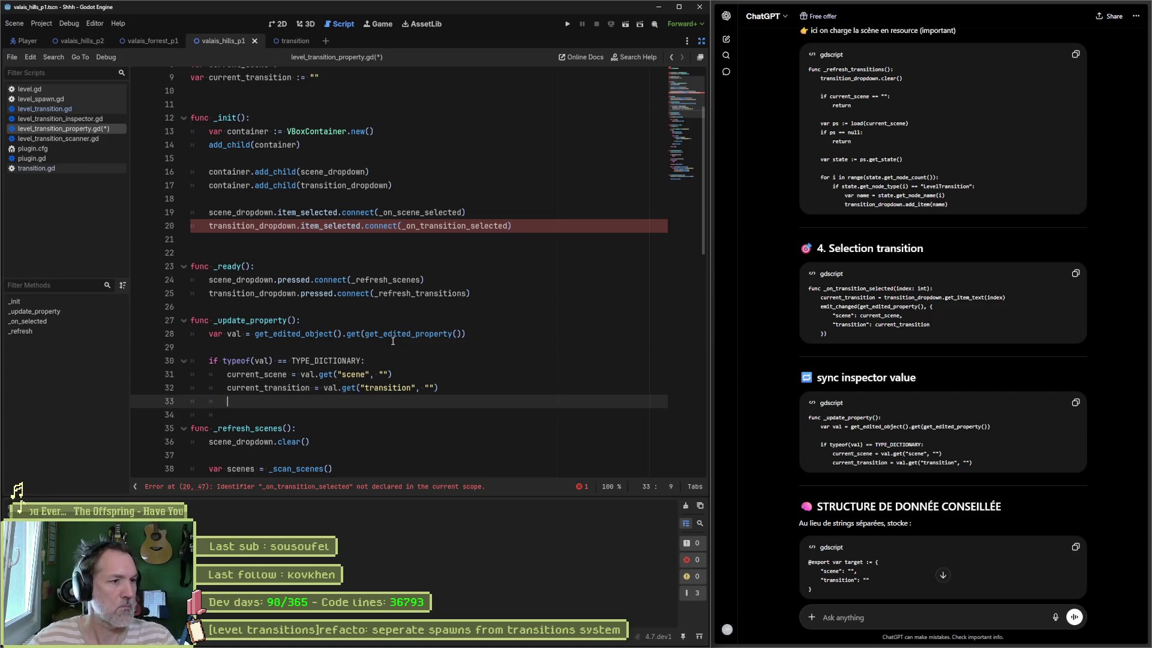
{"action": "key", "text": "Up"}
{"action": "key", "text": "Up"}
{"action": "key", "text": "Up"}
{"action": "key", "text": "ctrl+shift+Return"}
{"action": "key", "text": "ctrl+s"}
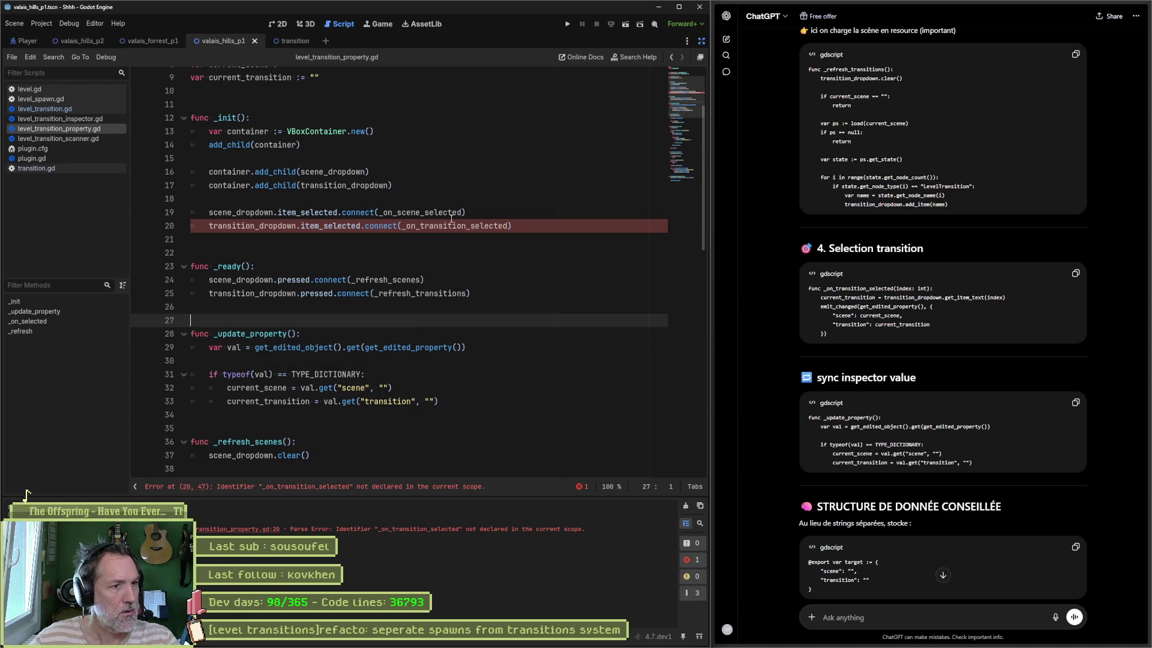
{"action": "scroll", "coordinate": [778, 468], "scroll_direction": "down", "scroll_amount": 3}
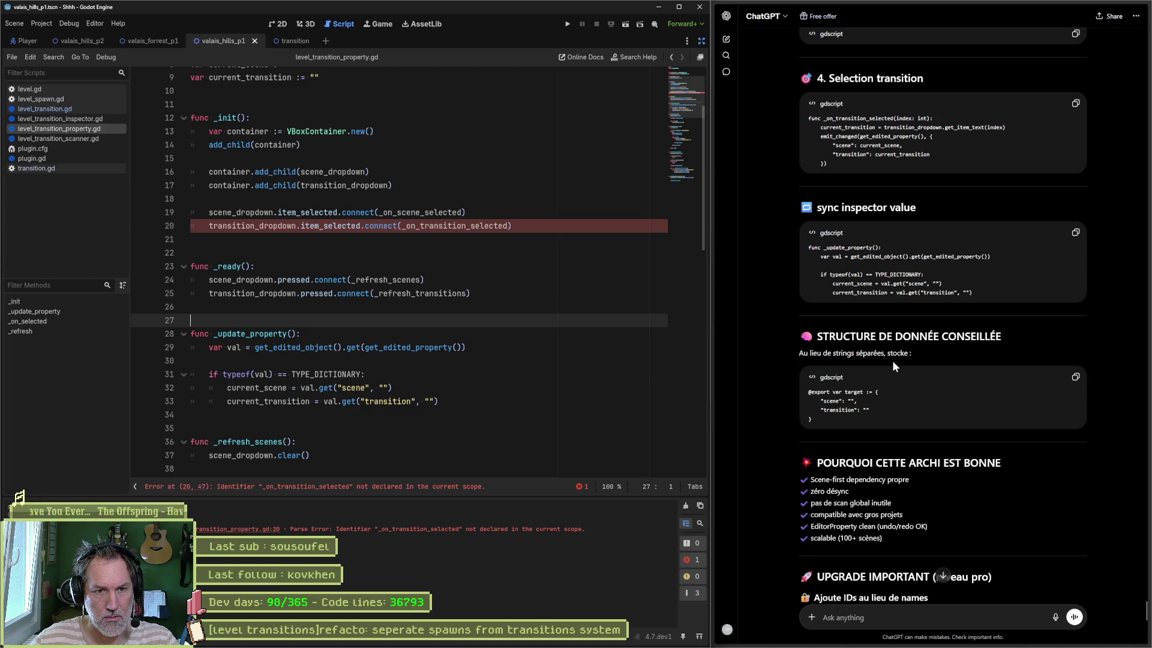
{"action": "left_click", "coordinate": [1075, 377]}
{"action": "left_click", "coordinate": [726, 360]}
{"action": "scroll", "coordinate": [484, 319], "scroll_direction": "up", "scroll_amount": 3}
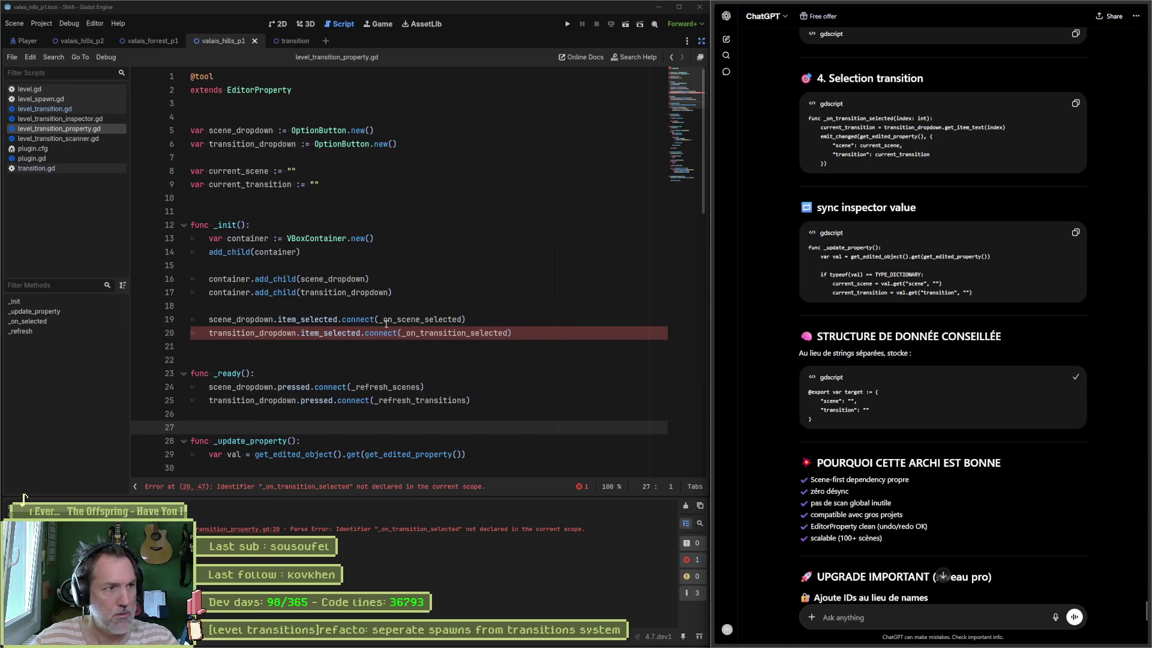
{"action": "left_click", "coordinate": [395, 198]}
{"action": "key", "text": "ctrl+v"}
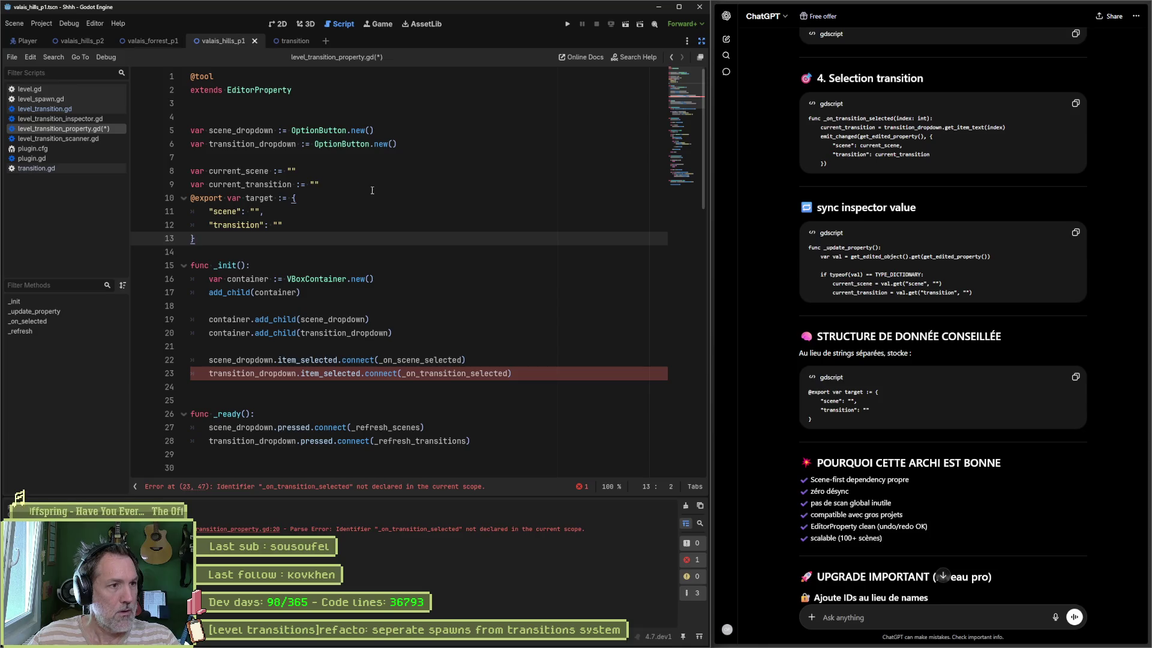
{"action": "left_click", "coordinate": [372, 190]}
{"action": "key", "text": "Return"}
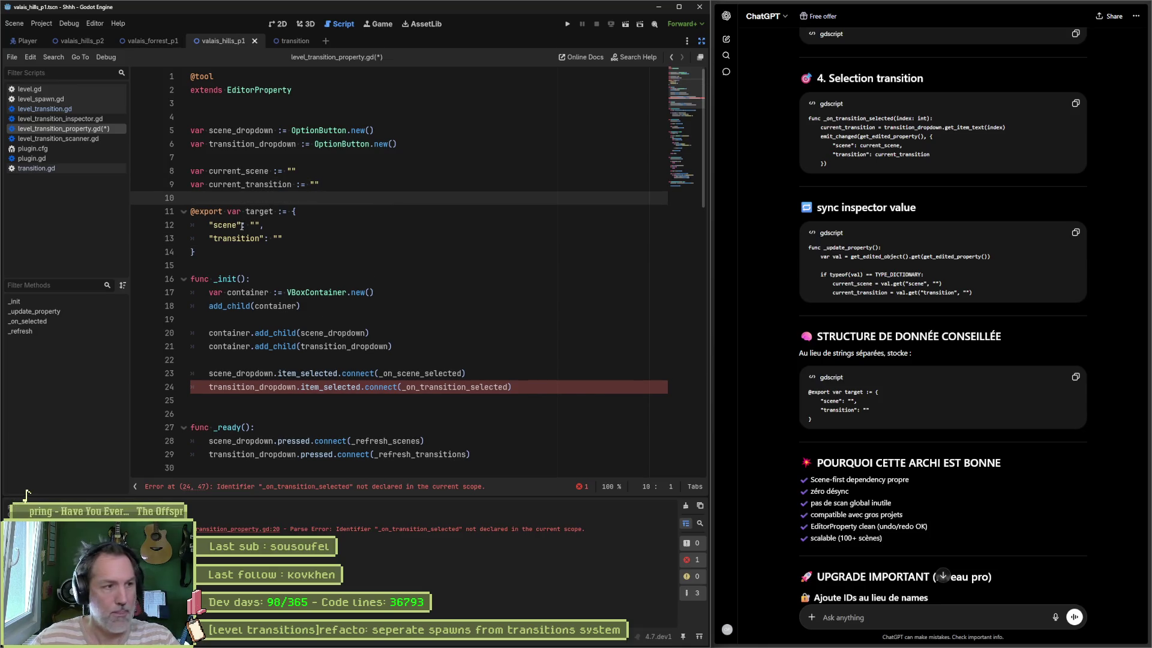
{"action": "left_click_drag", "start_coordinate": [389, 201], "coordinate": [195, 252]}
{"action": "key", "text": "BackSpace"}
{"action": "left_click", "coordinate": [283, 120]}
{"action": "key", "text": "ctrl+v"}
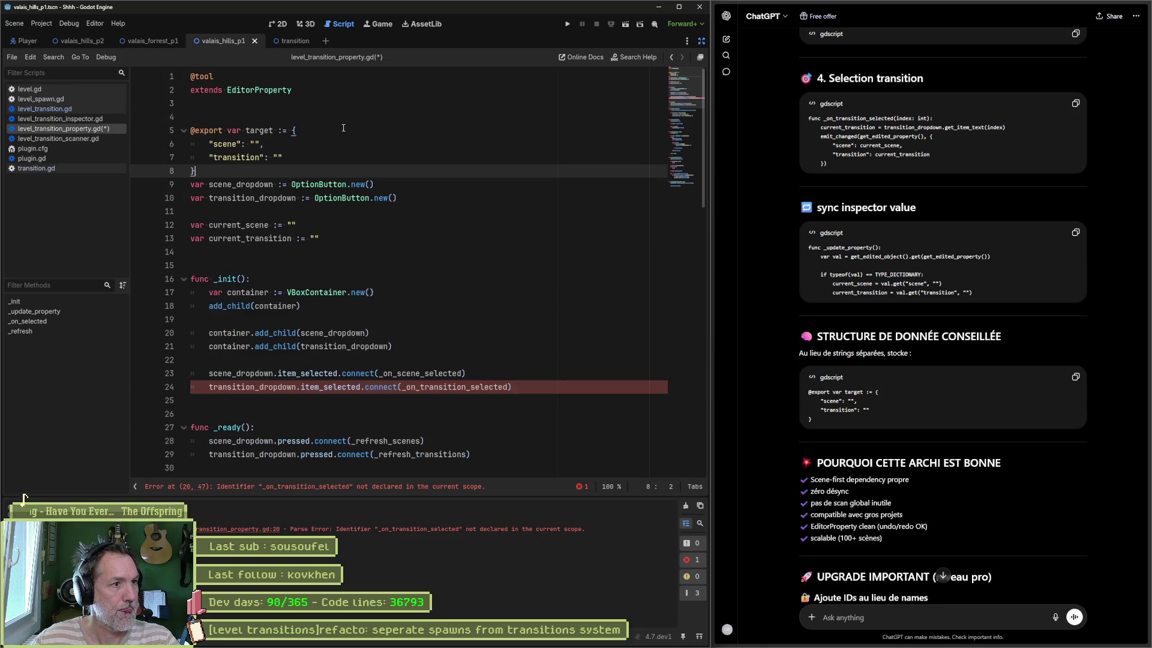
{"action": "key", "text": "Return"}
{"action": "key", "text": "ctrl+s"}
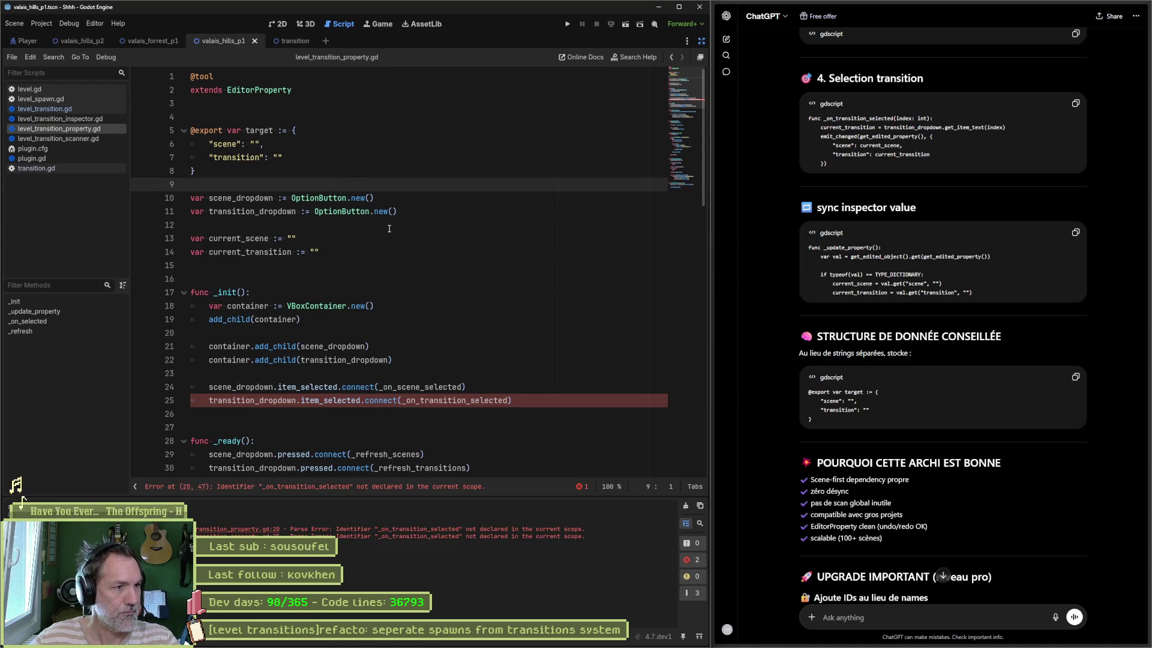
{"action": "scroll", "coordinate": [389, 229], "scroll_direction": "down", "scroll_amount": 5}
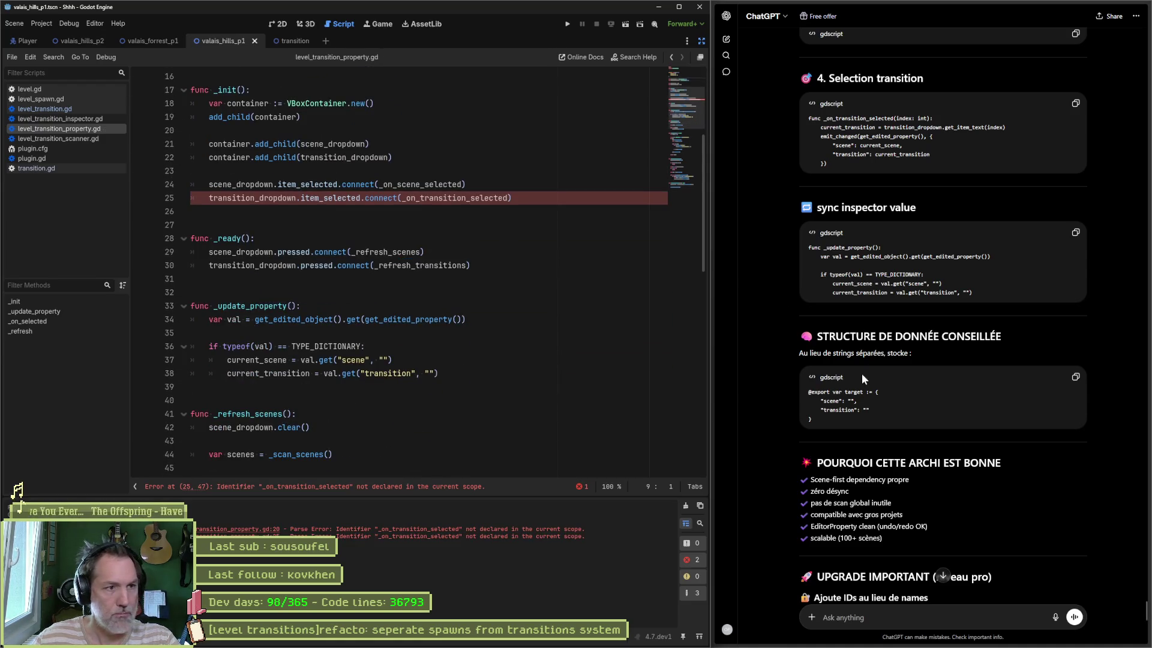
Select the undeclared _on_transition_selected name on line 25 of the script
{"action": "double_click", "coordinate": [454, 198]}
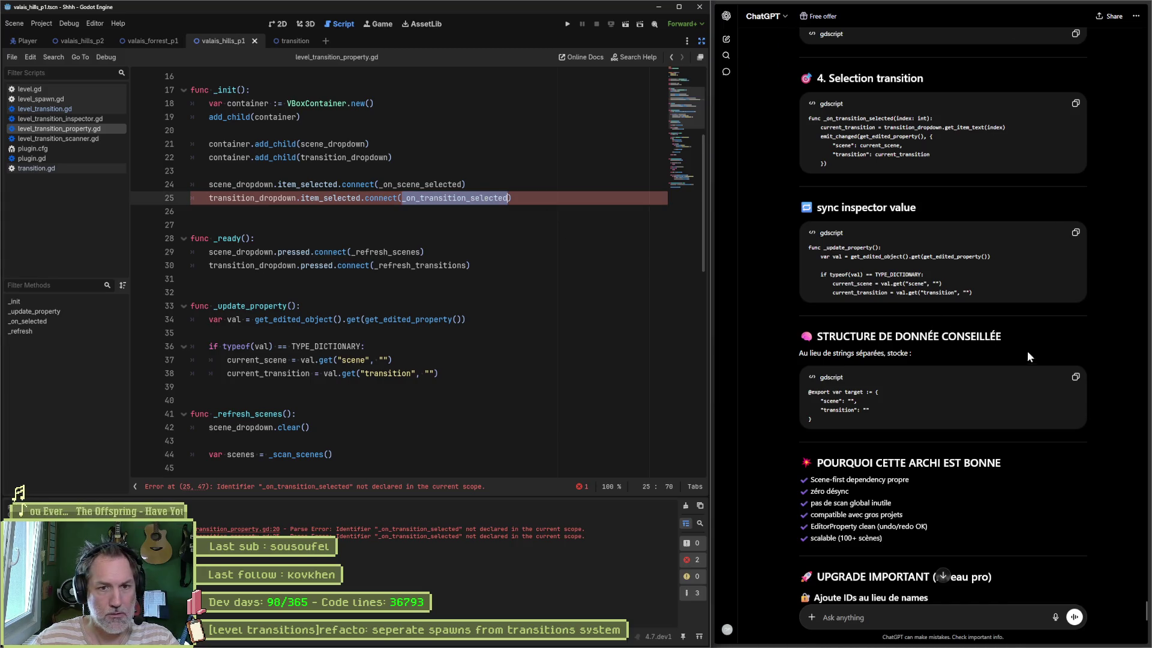
{"action": "scroll", "coordinate": [1027, 352], "scroll_direction": "up", "scroll_amount": 15}
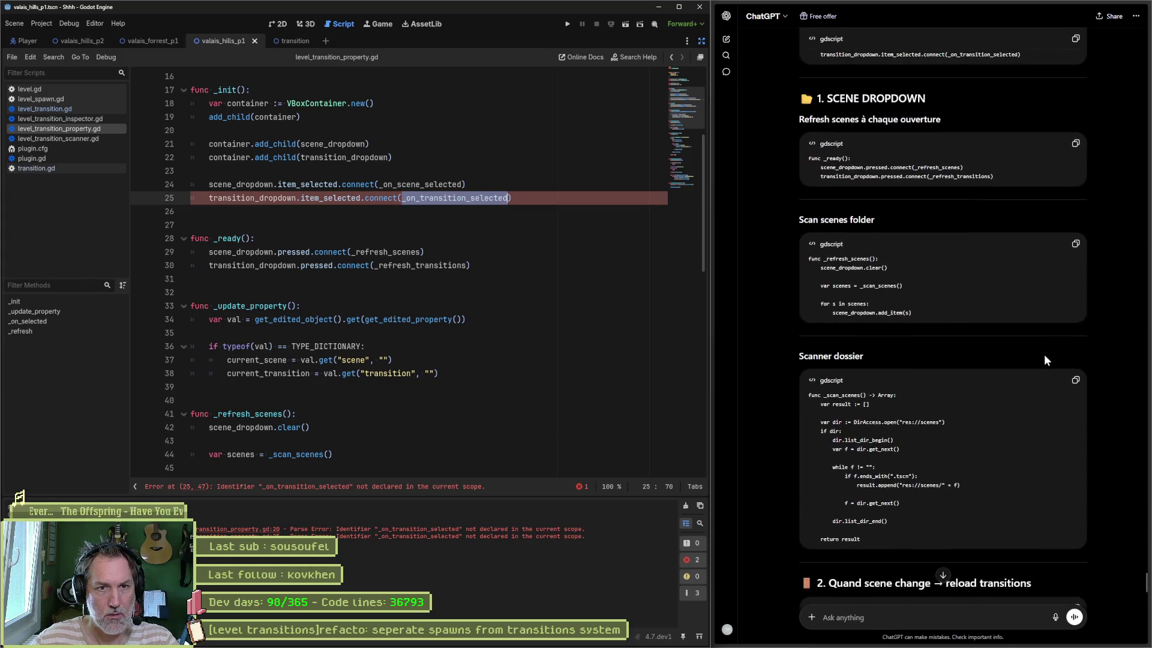
{"action": "scroll", "coordinate": [1045, 354], "scroll_direction": "up", "scroll_amount": 5}
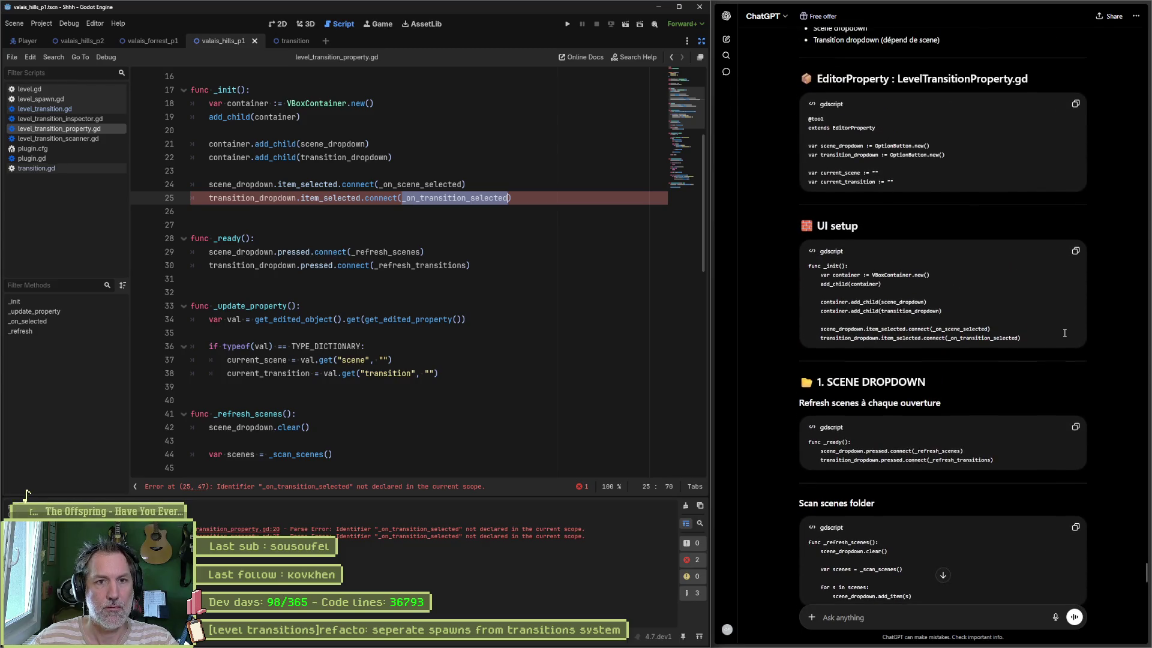
{"action": "scroll", "coordinate": [1055, 324], "scroll_direction": "up", "scroll_amount": 5}
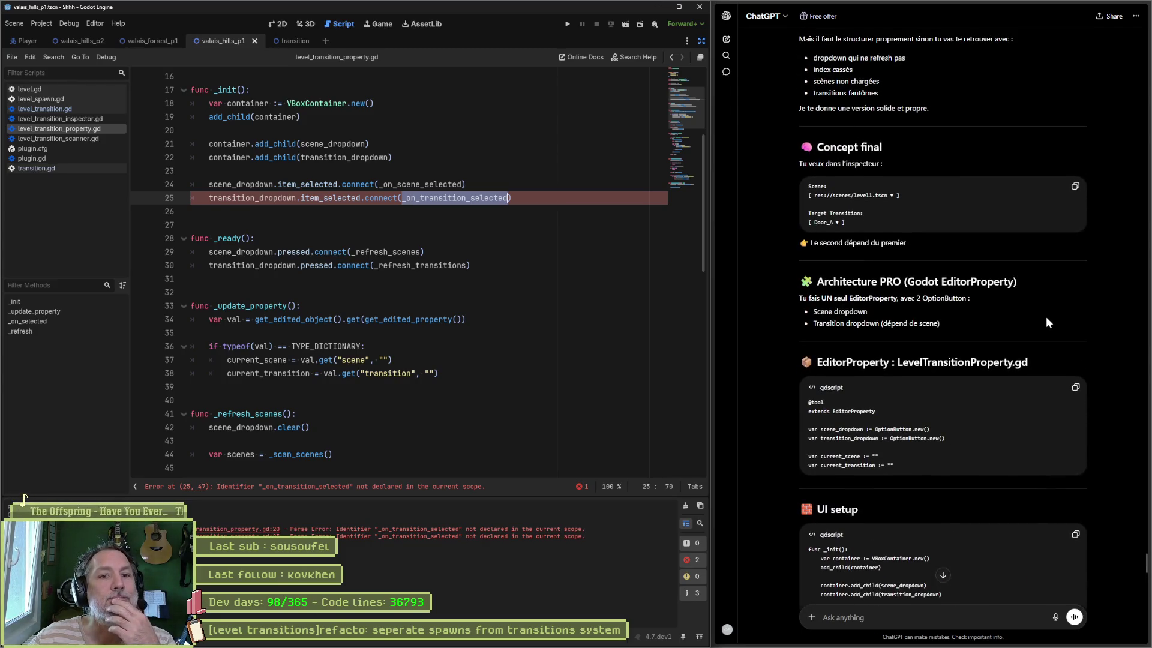
{"action": "scroll", "coordinate": [1046, 318], "scroll_direction": "up", "scroll_amount": 5}
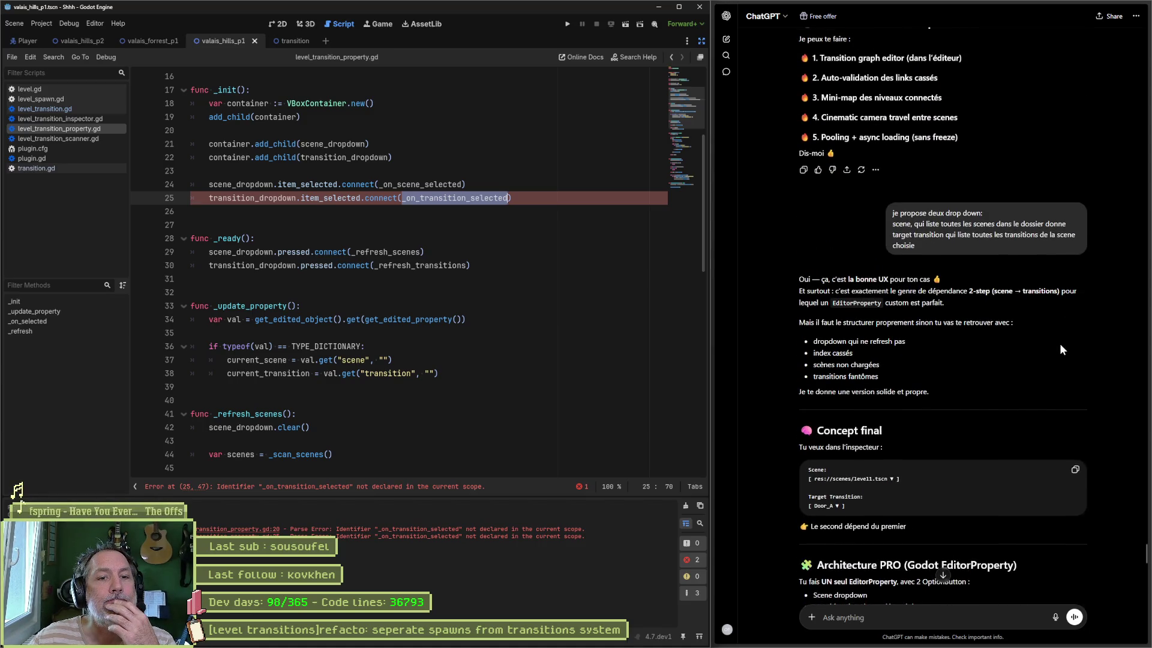
{"action": "scroll", "coordinate": [1058, 345], "scroll_direction": "down", "scroll_amount": 2}
{"action": "scroll", "coordinate": [1057, 351], "scroll_direction": "down", "scroll_amount": 6}
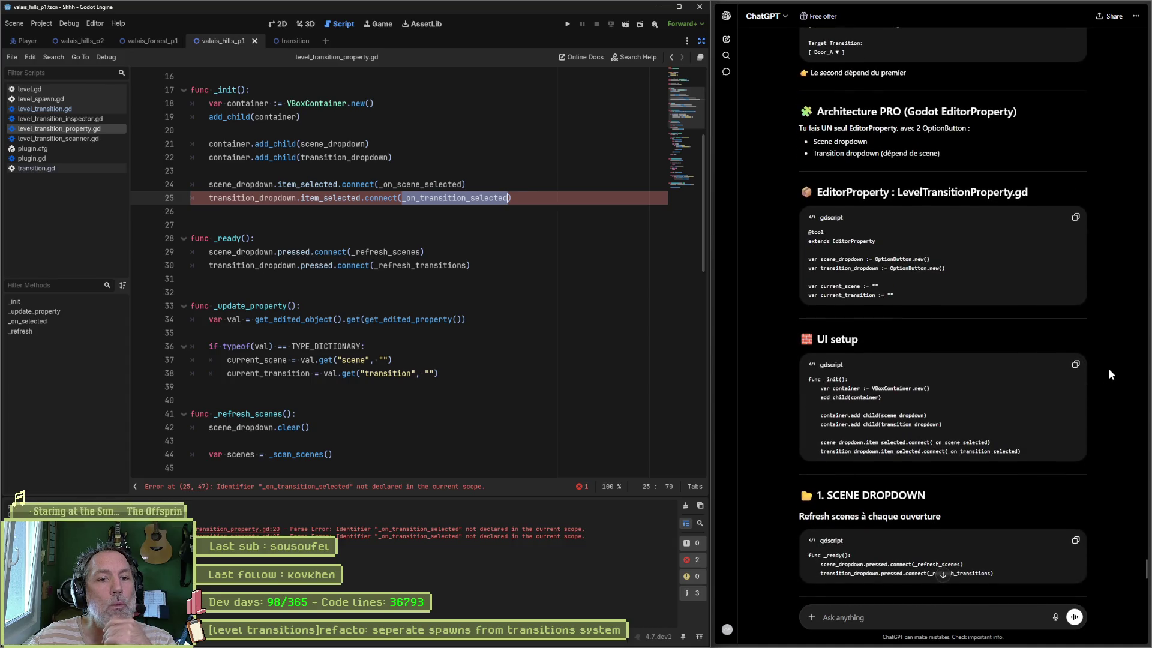
{"action": "scroll", "coordinate": [1107, 375], "scroll_direction": "down", "scroll_amount": 2}
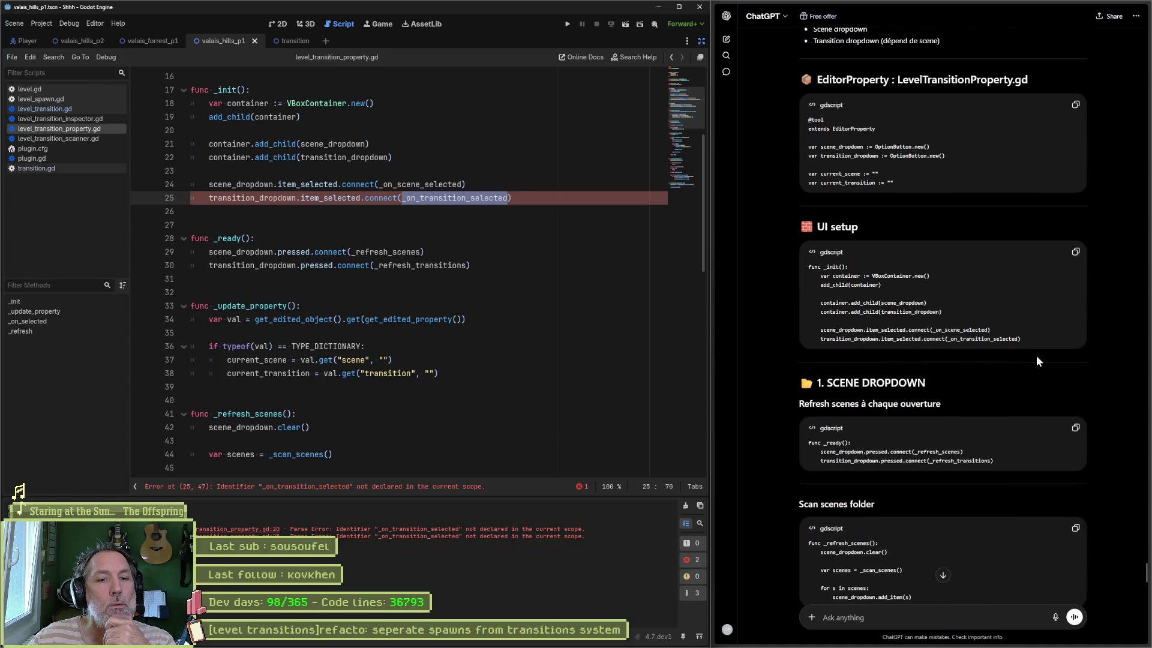
Copy the '4. Selection transition' code block from ChatGPT and fold all functions in the script
{"action": "double_click", "coordinate": [1010, 339]}
{"action": "scroll", "coordinate": [1084, 371], "scroll_direction": "down", "scroll_amount": 3}
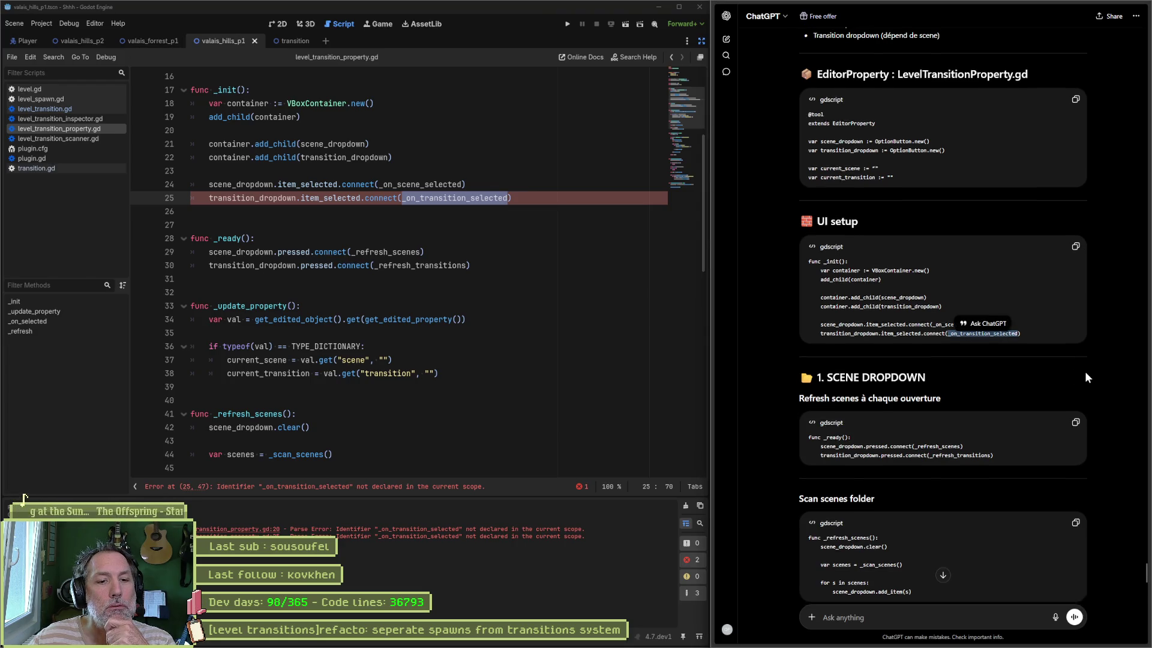
{"action": "scroll", "coordinate": [887, 378], "scroll_direction": "down", "scroll_amount": 2}
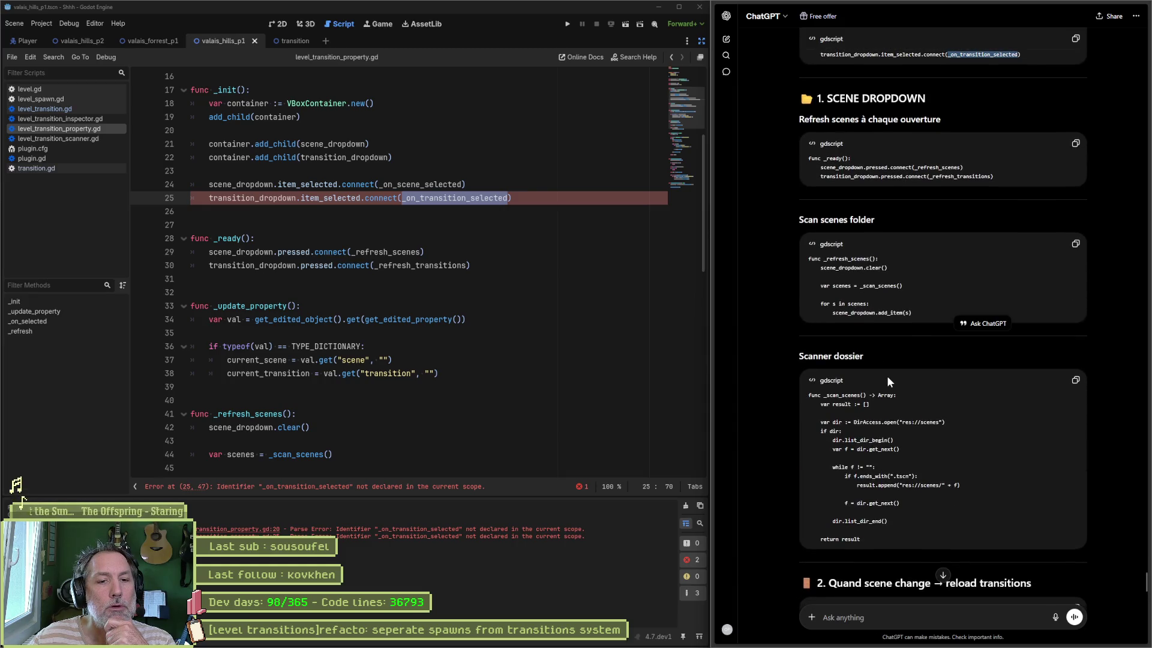
{"action": "scroll", "coordinate": [888, 380], "scroll_direction": "down", "scroll_amount": 5}
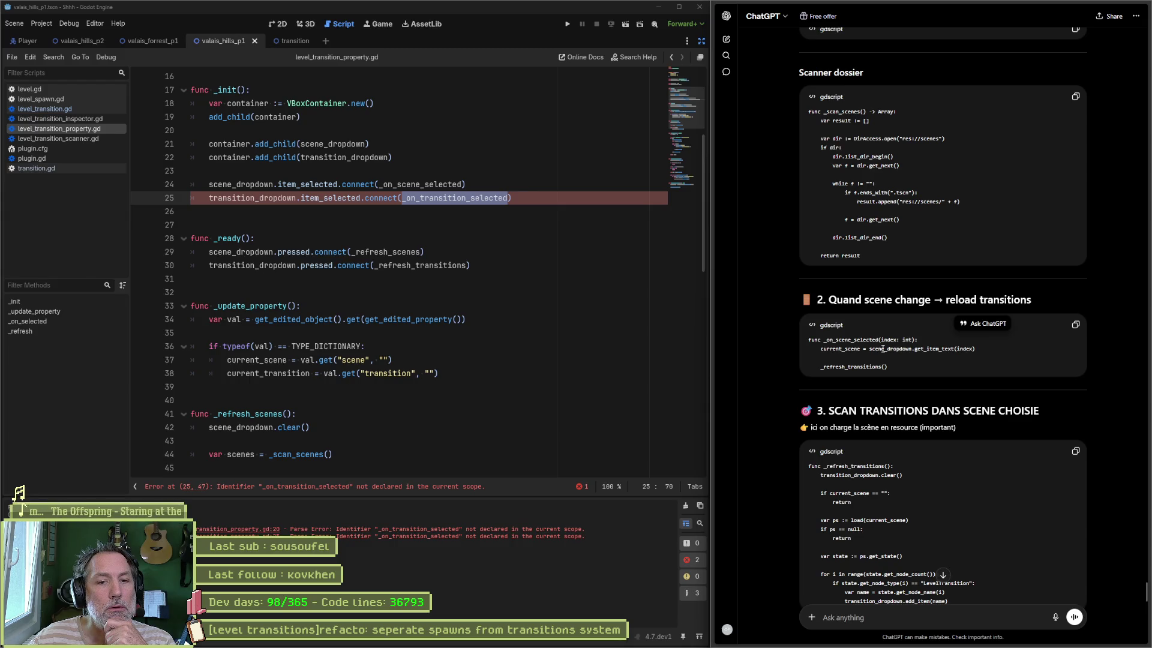
{"action": "scroll", "coordinate": [880, 340], "scroll_direction": "up", "scroll_amount": 7}
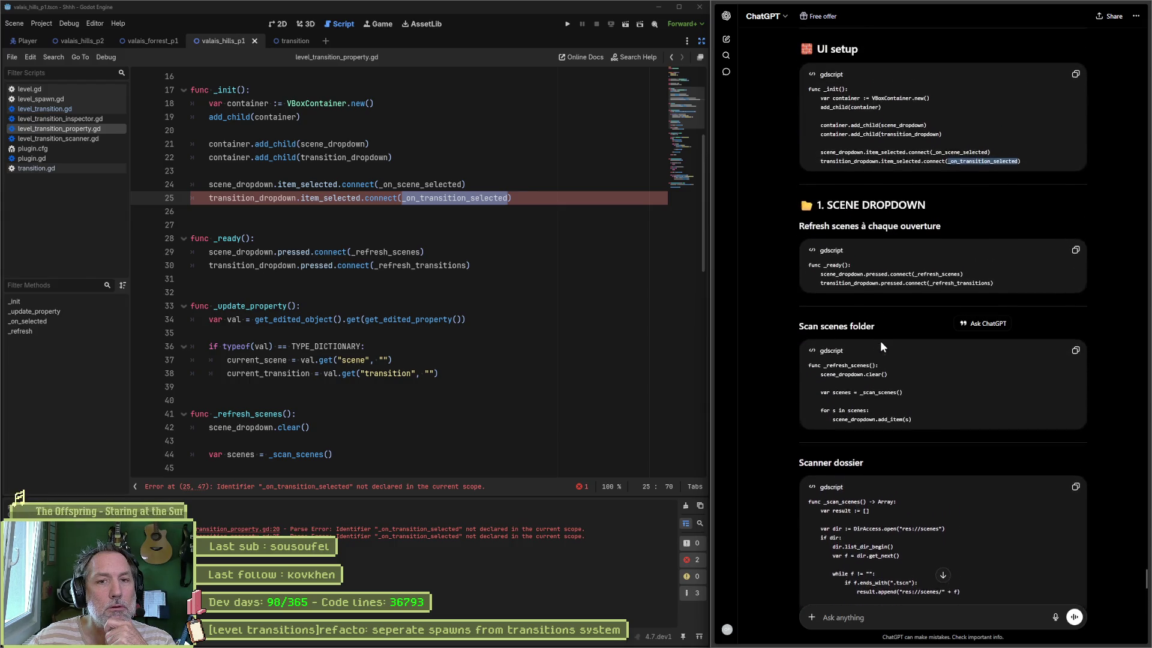
{"action": "scroll", "coordinate": [880, 341], "scroll_direction": "down", "scroll_amount": 6}
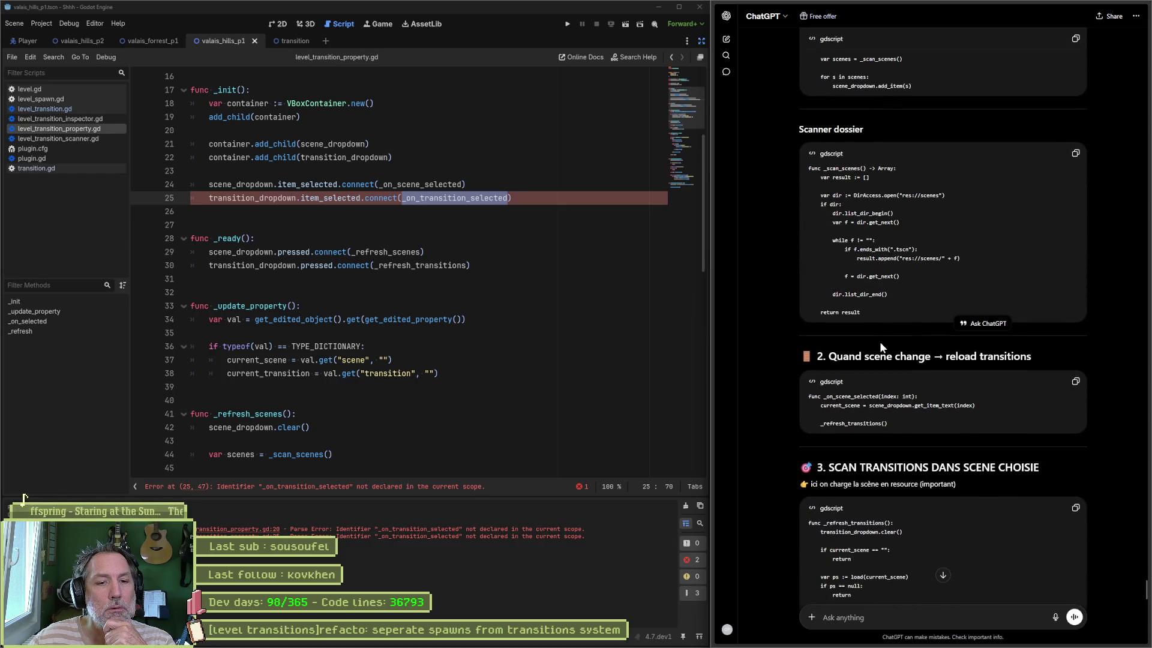
{"action": "scroll", "coordinate": [880, 344], "scroll_direction": "down", "scroll_amount": 4}
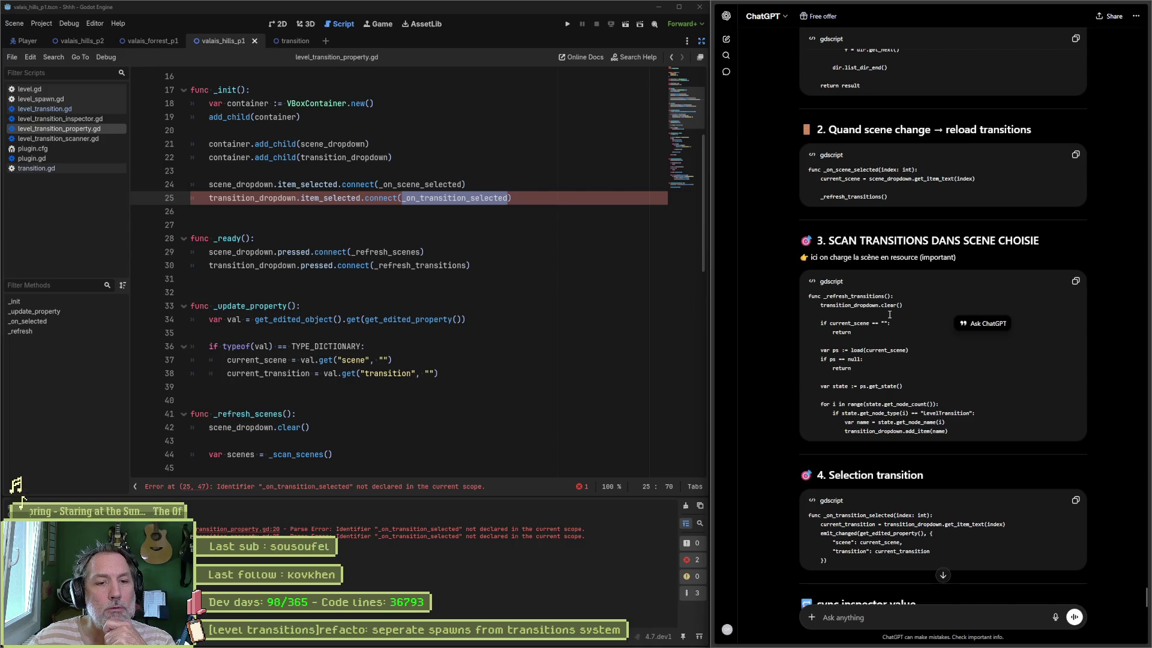
{"action": "scroll", "coordinate": [877, 324], "scroll_direction": "down", "scroll_amount": 1}
{"action": "scroll", "coordinate": [880, 330], "scroll_direction": "down", "scroll_amount": 3}
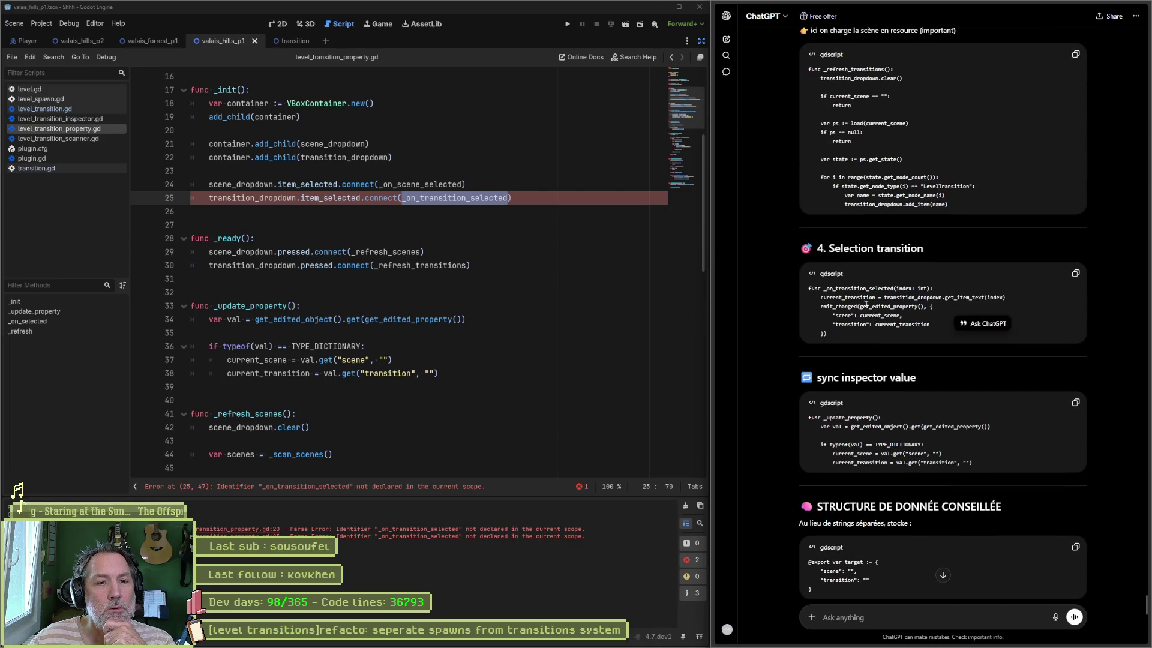
{"action": "left_click", "coordinate": [1075, 273]}
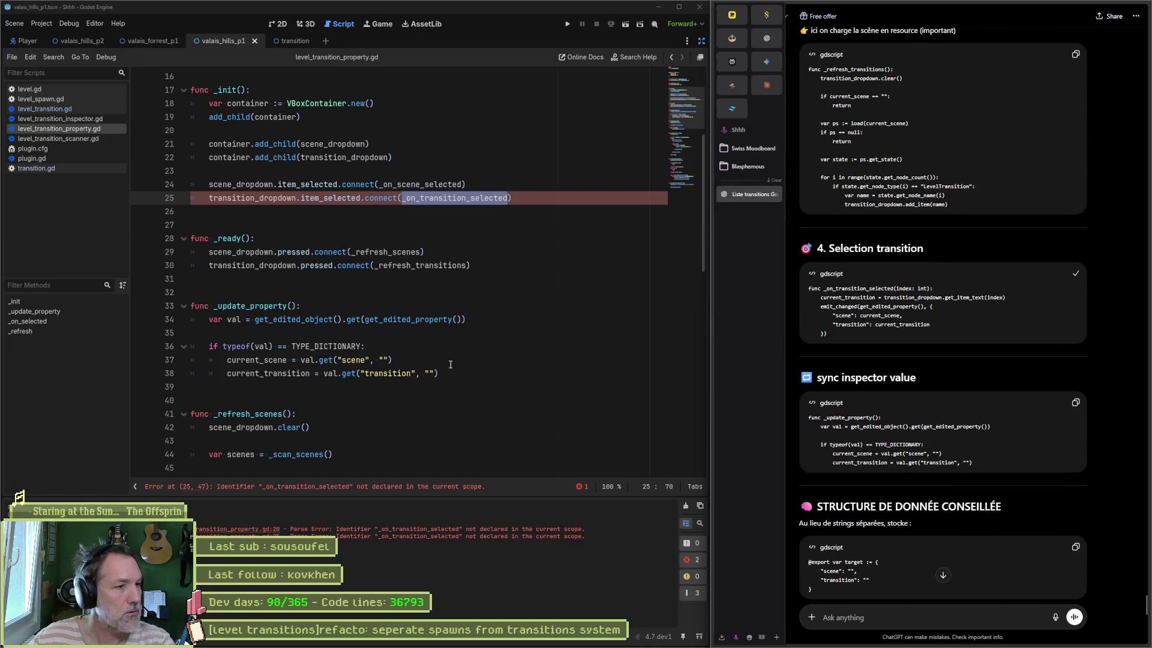
{"action": "left_click", "coordinate": [332, 387]}
{"action": "key", "text": "ctrl+alt+f"}
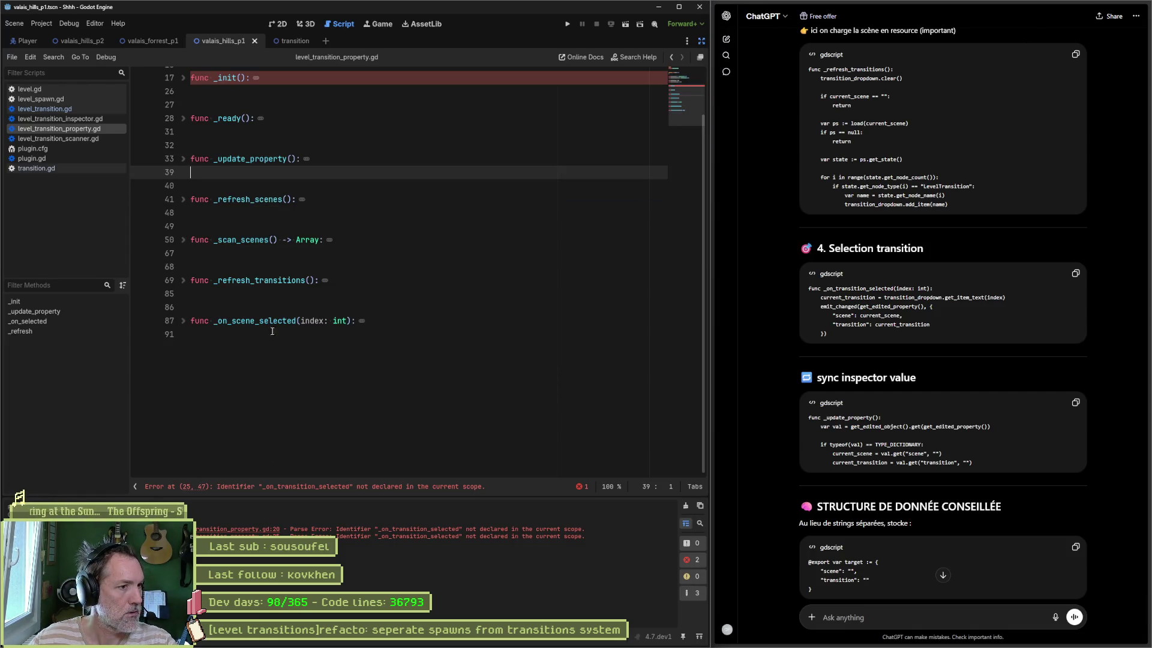
Paste _on_transition_selected at the end of the script, clear old errors and save
{"action": "left_click", "coordinate": [249, 334]}
{"action": "key", "text": "ctrl+v"}
{"action": "scroll", "coordinate": [240, 360], "scroll_direction": "up", "scroll_amount": 2}
{"action": "left_click", "coordinate": [192, 403]}
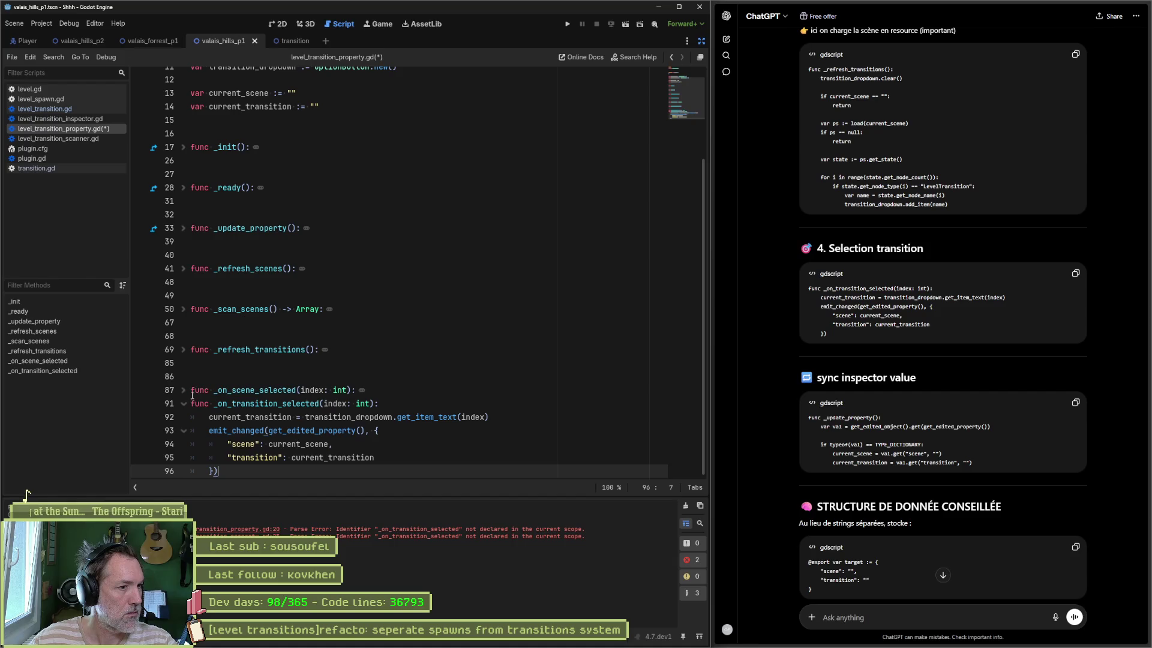
{"action": "key", "text": "Return"}
{"action": "key", "text": "Return"}
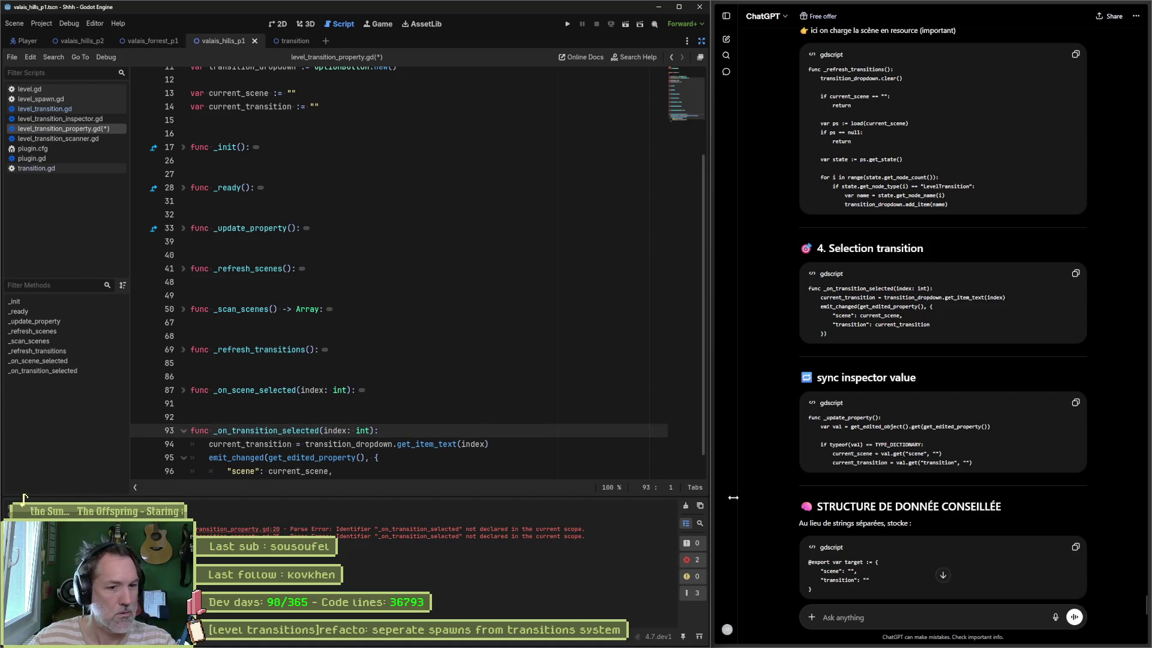
{"action": "left_click", "coordinate": [689, 507]}
{"action": "left_click", "coordinate": [596, 363]}
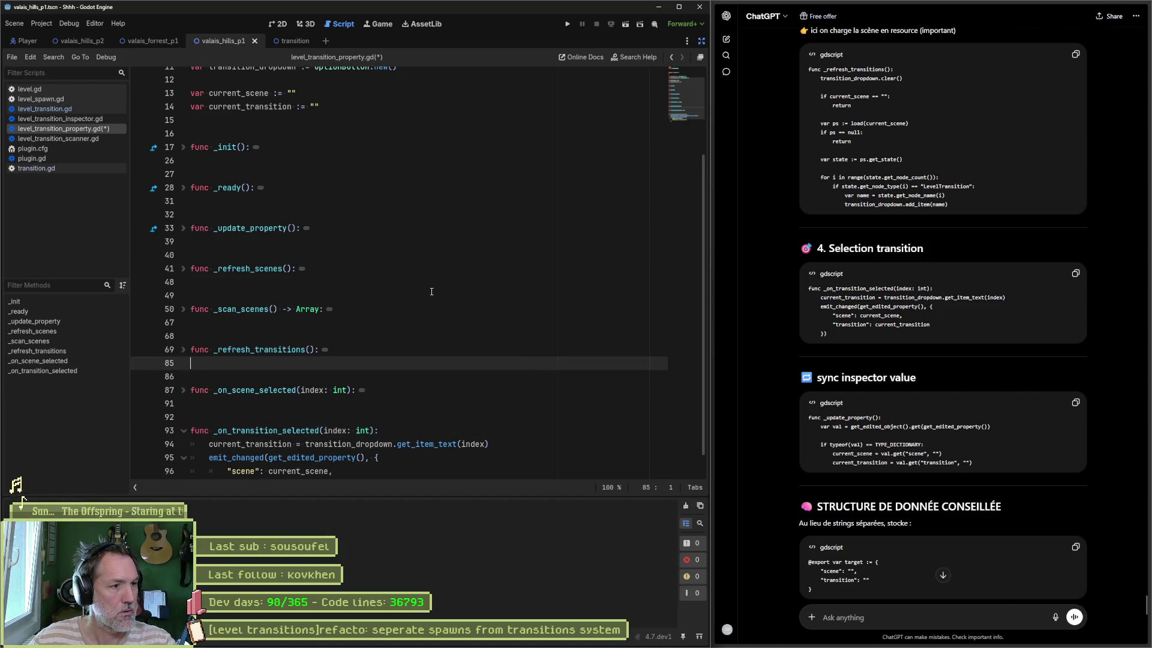
{"action": "key", "text": "ctrl+s"}
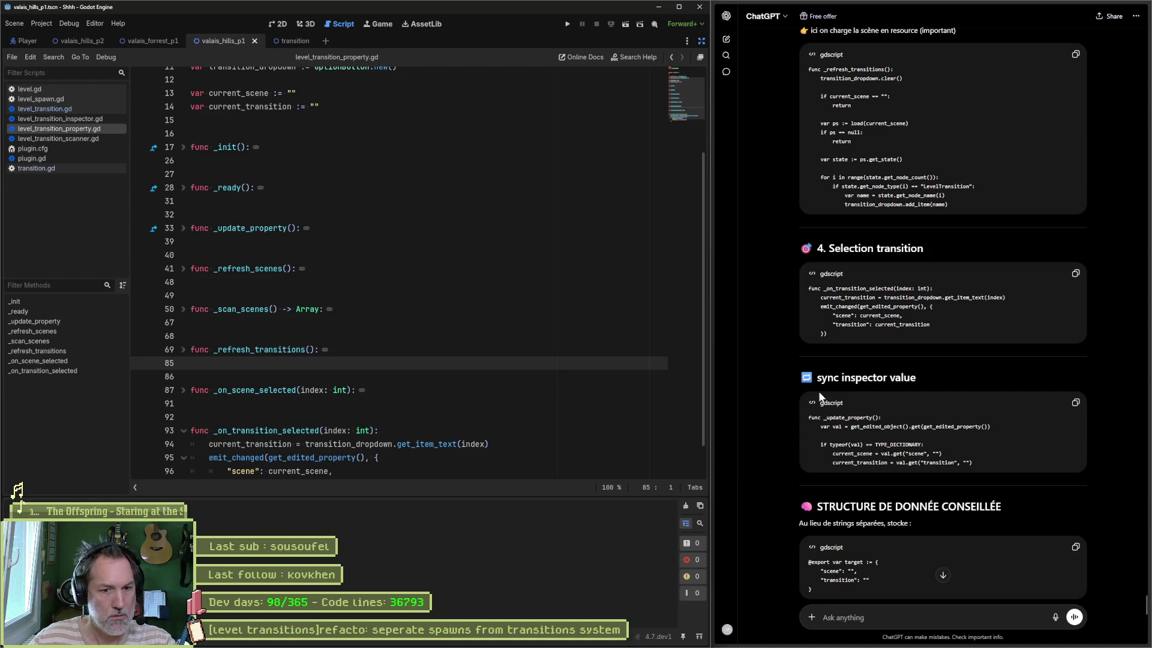
Scroll through the rest of ChatGPT's answer
{"action": "scroll", "coordinate": [826, 399], "scroll_direction": "down", "scroll_amount": 1}
{"action": "scroll", "coordinate": [825, 398], "scroll_direction": "down", "scroll_amount": 3}
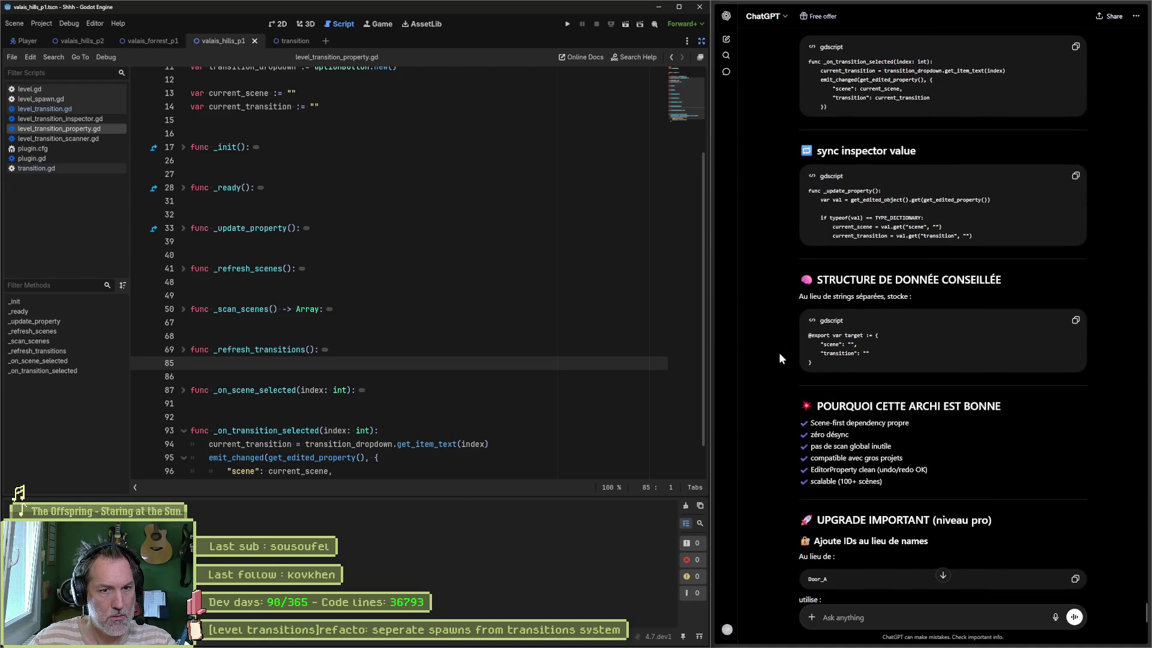
{"action": "scroll", "coordinate": [828, 414], "scroll_direction": "down", "scroll_amount": 2}
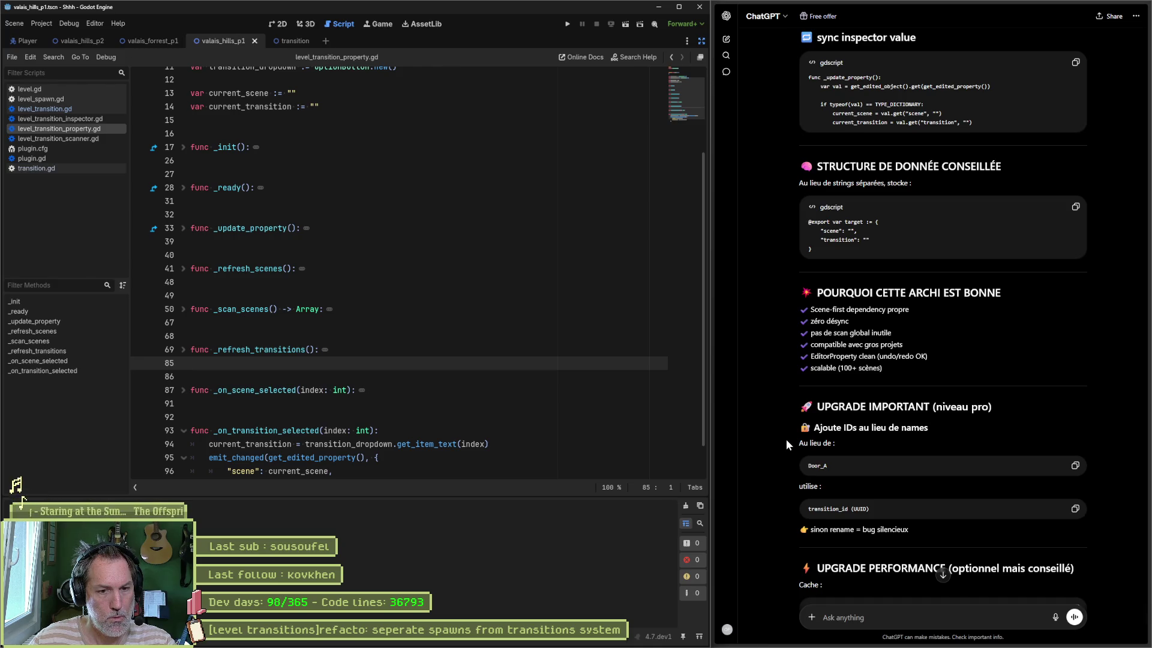
{"action": "scroll", "coordinate": [785, 444], "scroll_direction": "down", "scroll_amount": 2}
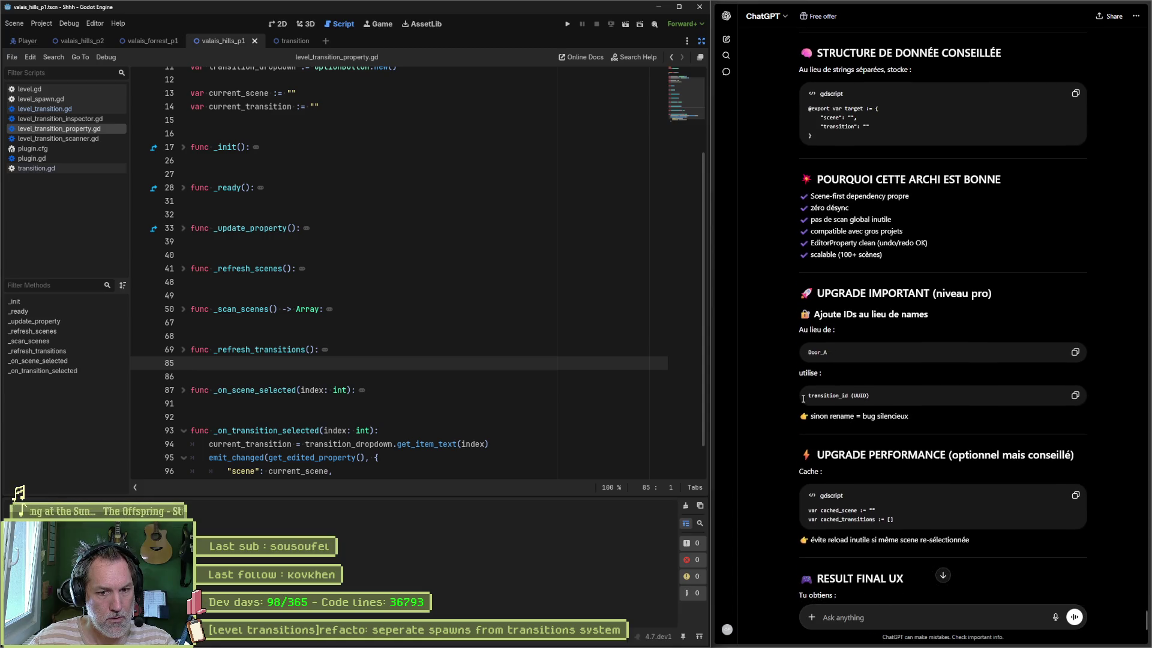
{"action": "scroll", "coordinate": [803, 399], "scroll_direction": "down", "scroll_amount": 2}
{"action": "scroll", "coordinate": [803, 398], "scroll_direction": "down", "scroll_amount": 2}
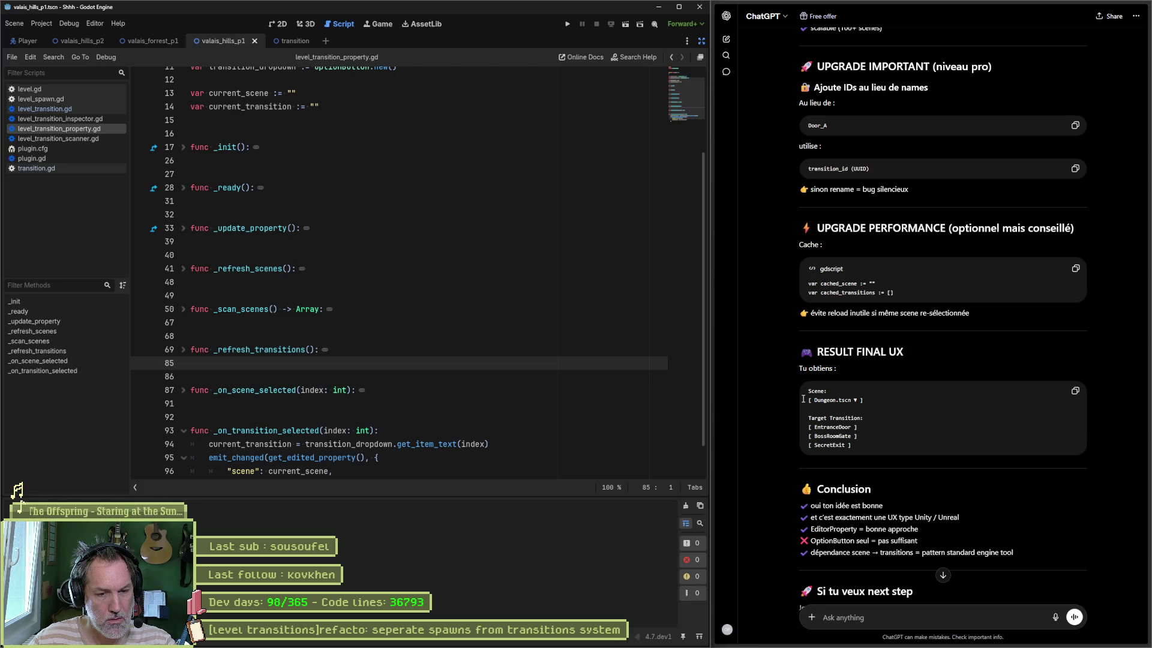
{"action": "scroll", "coordinate": [802, 398], "scroll_direction": "down", "scroll_amount": 3}
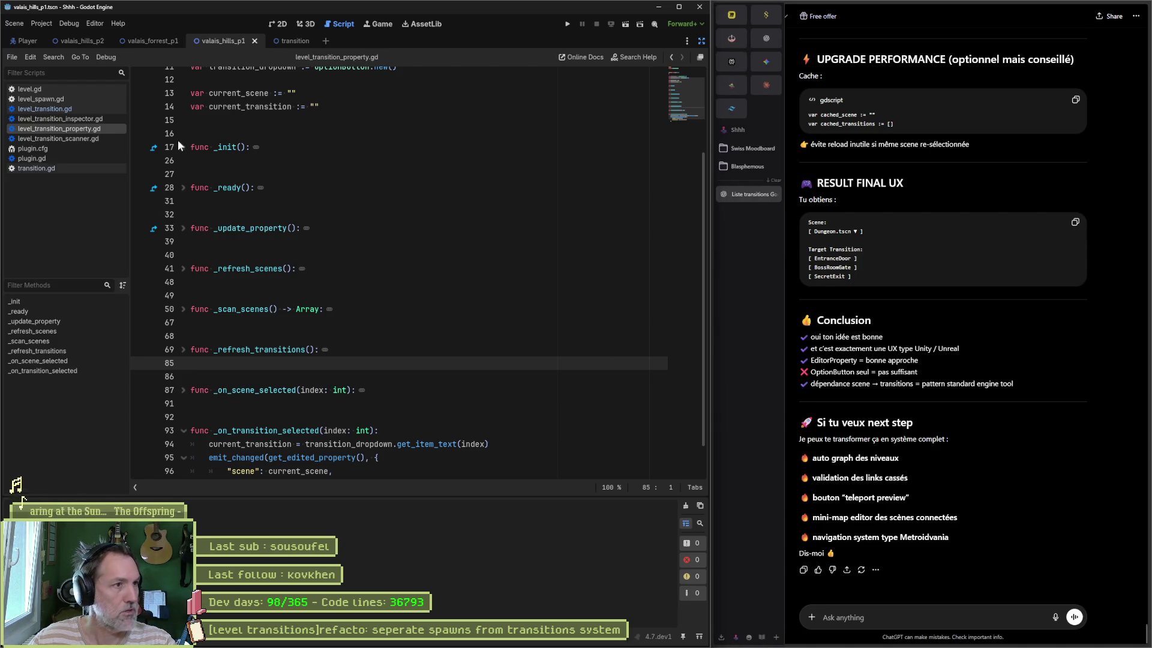
Delete the scene's LevelTransition node and add a new LevelTransition node in its place
{"action": "left_click", "coordinate": [701, 40]}
{"action": "left_click", "coordinate": [50, 382]}
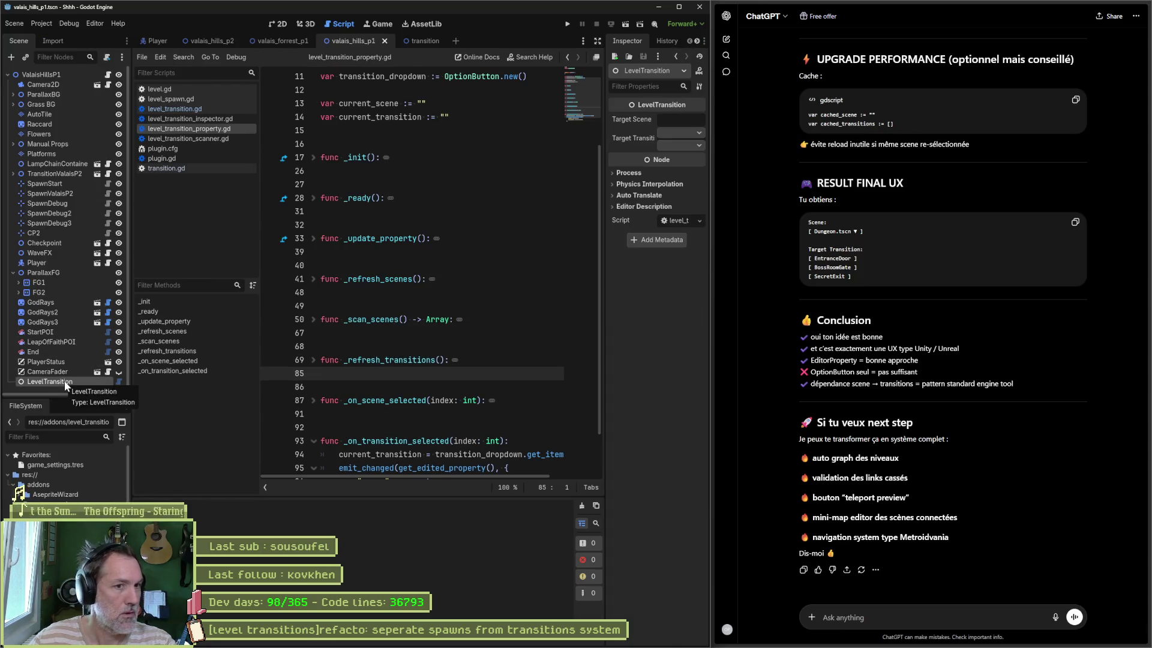
{"action": "key", "text": "Delete"}
{"action": "key", "text": "Return"}
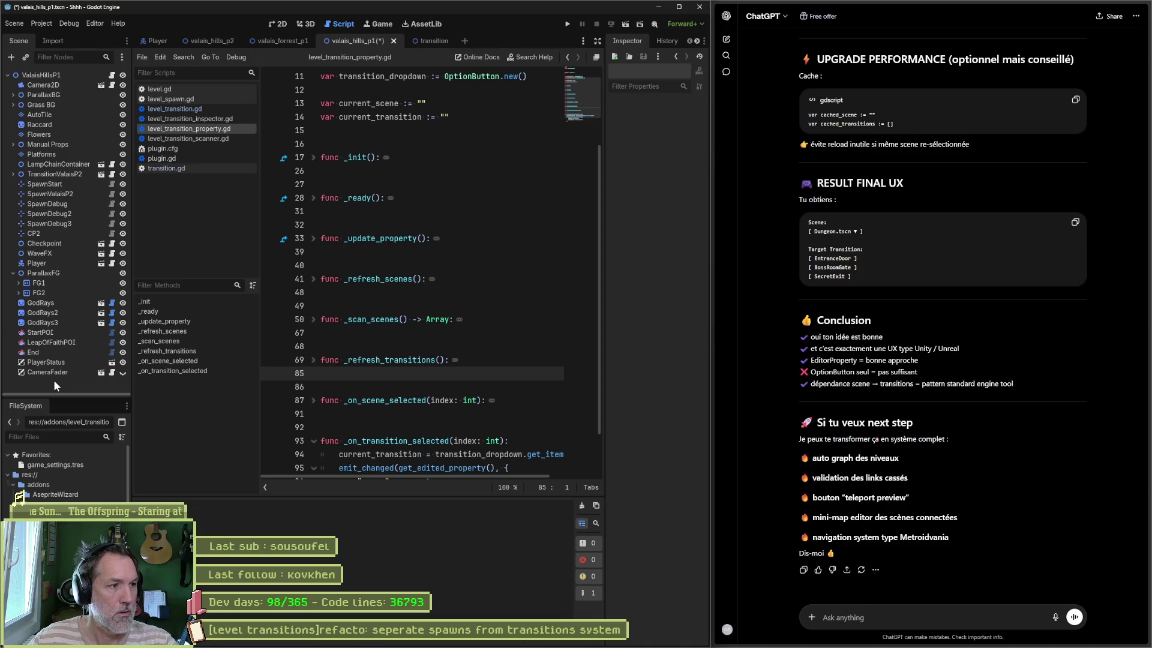
{"action": "key", "text": "ctrl+a"}
{"action": "type", "text": "level"}
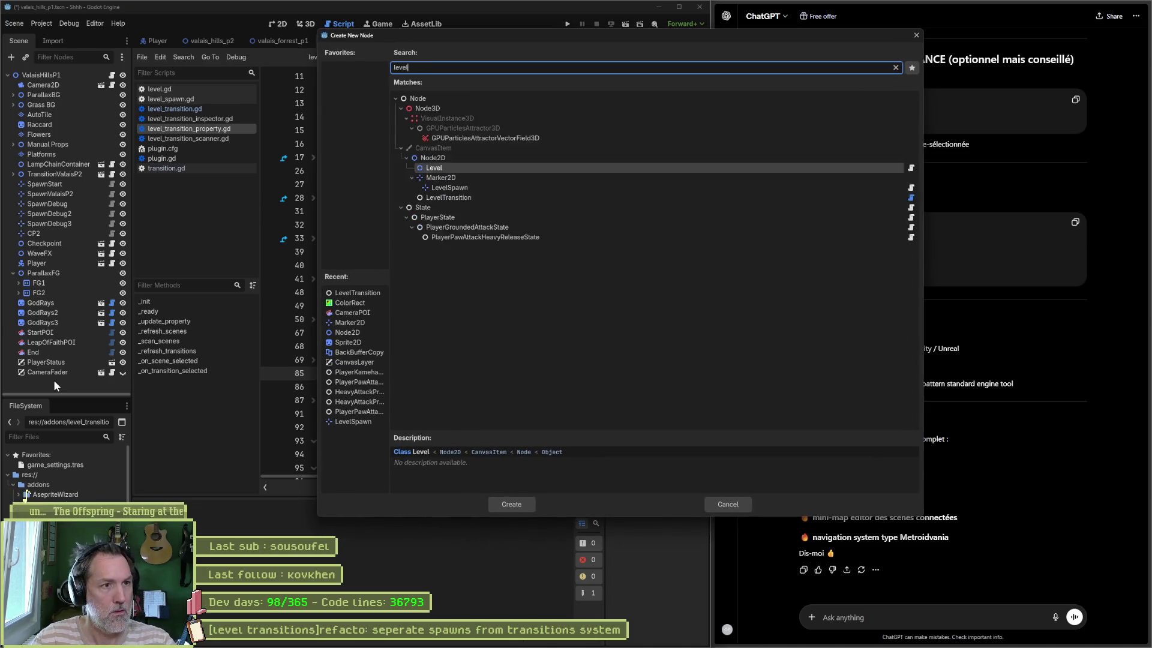
{"action": "type", "text": "_tran"}
{"action": "key", "text": "Return"}
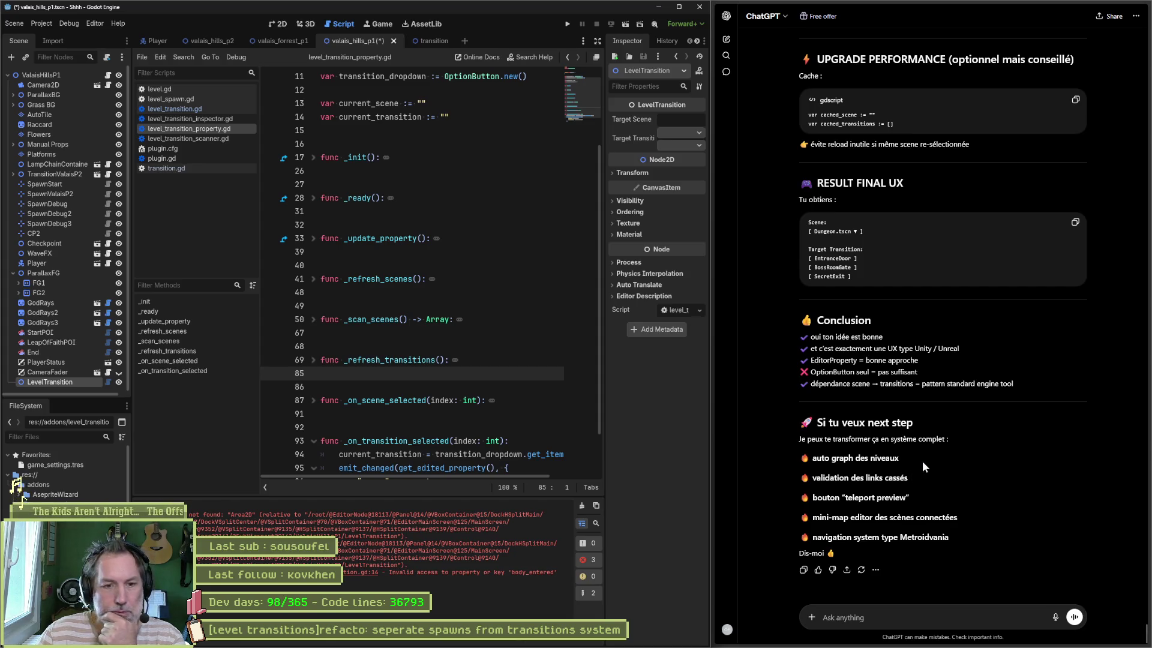
Ask ChatGPT for a light scene/transition database that auto-updates on scene or LevelTransition changes, with a sync rescan button
{"action": "left_click", "coordinate": [968, 605]}
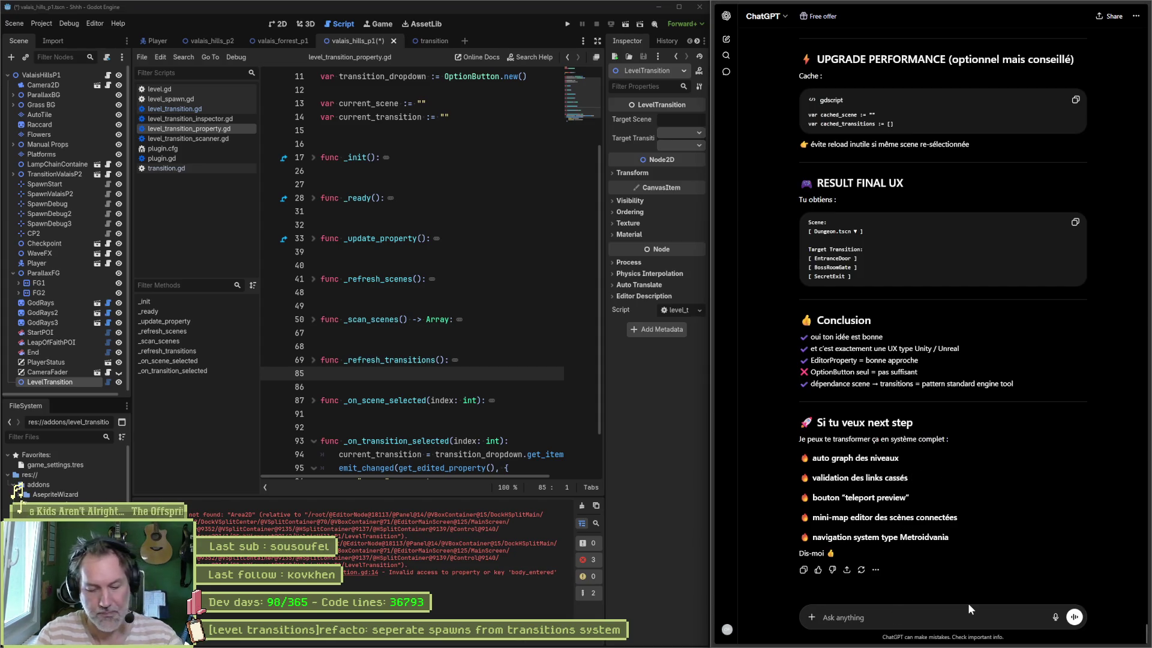
{"action": "type", "text": "est/ce q"}
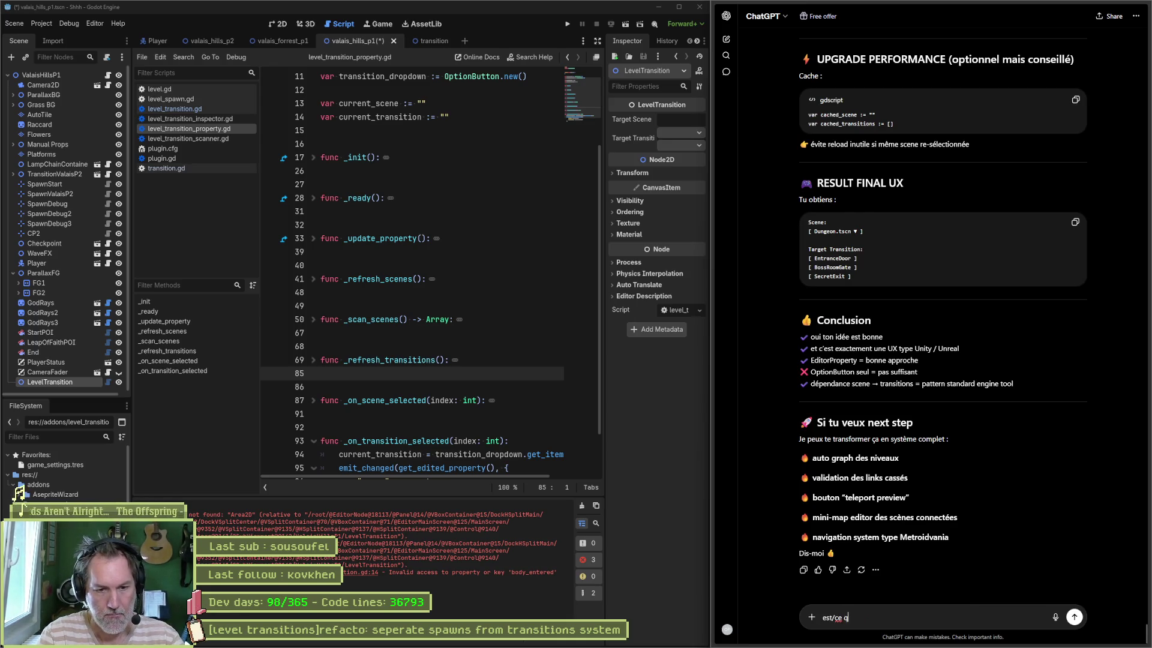
{"action": "type", "text": "u-on peut ga"}
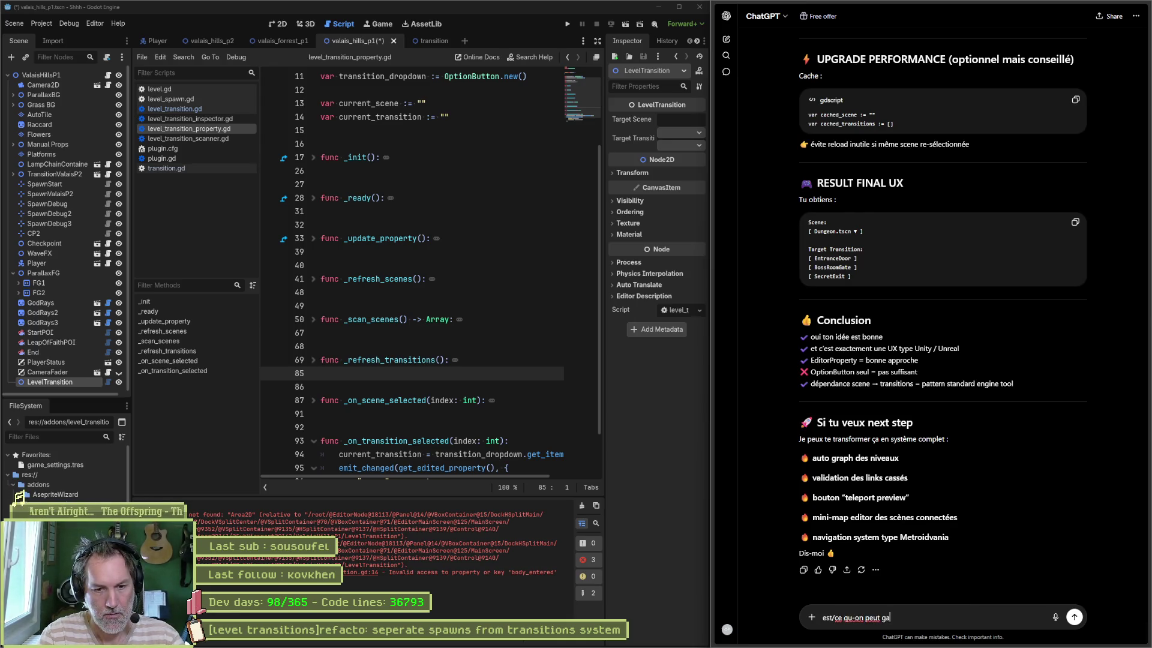
{"action": "type", "text": "rder un "}
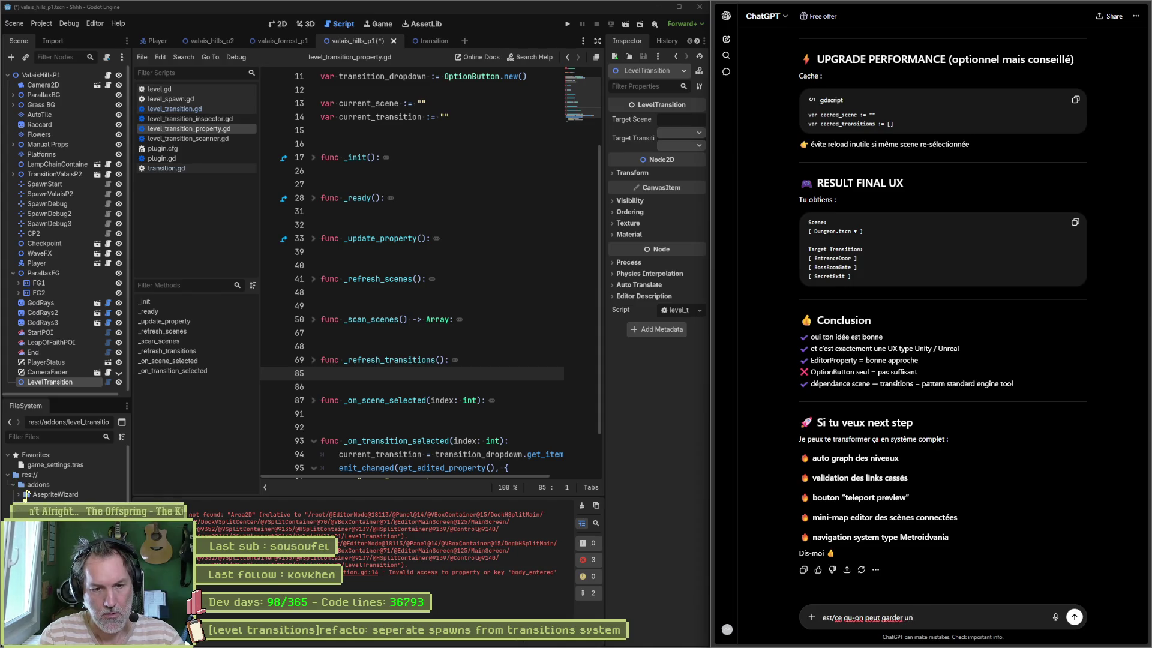
{"action": "type", "text": "genre de db light"}
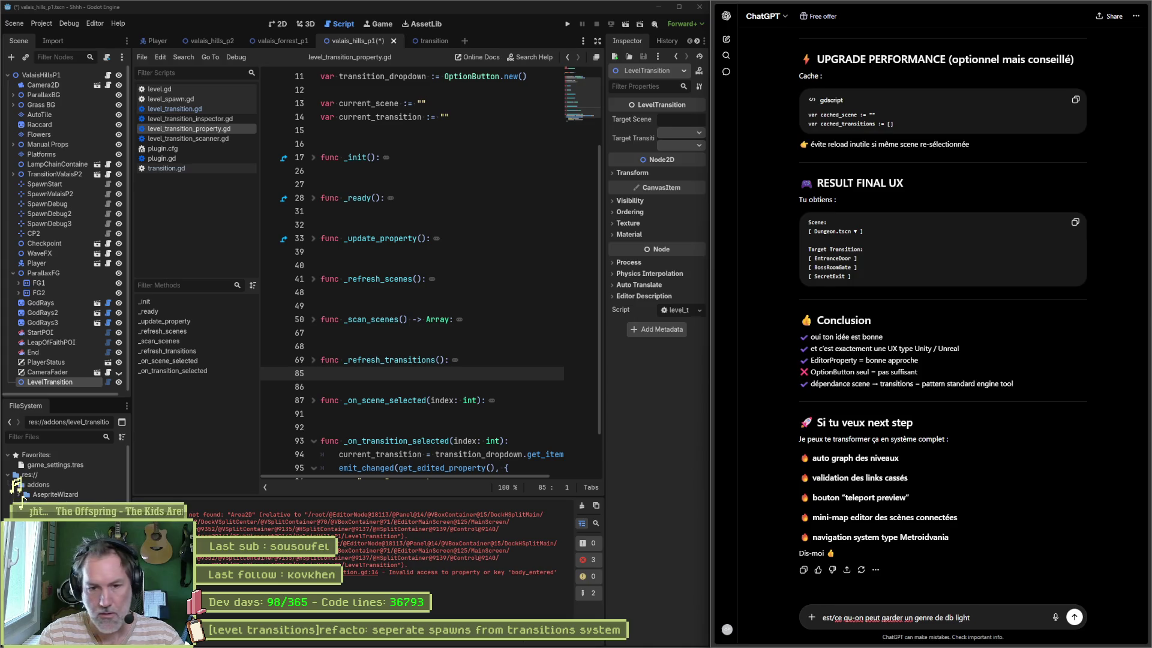
{"action": "type", "text": " qui liste"}
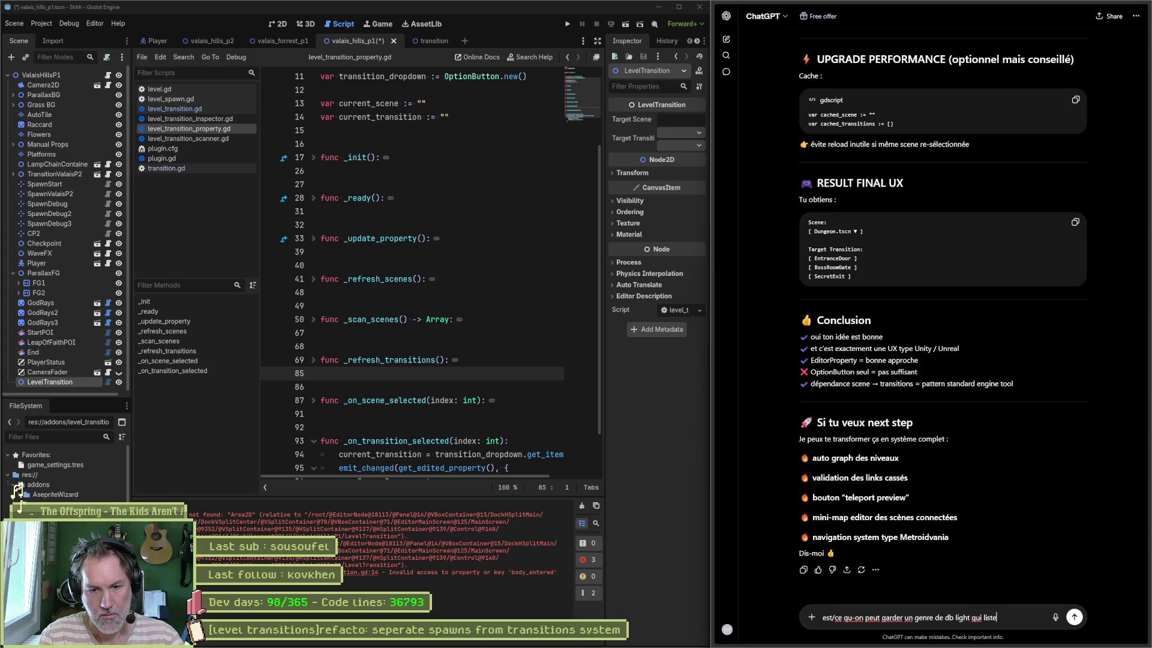
{"action": "type", "text": " les scenes et leur "}
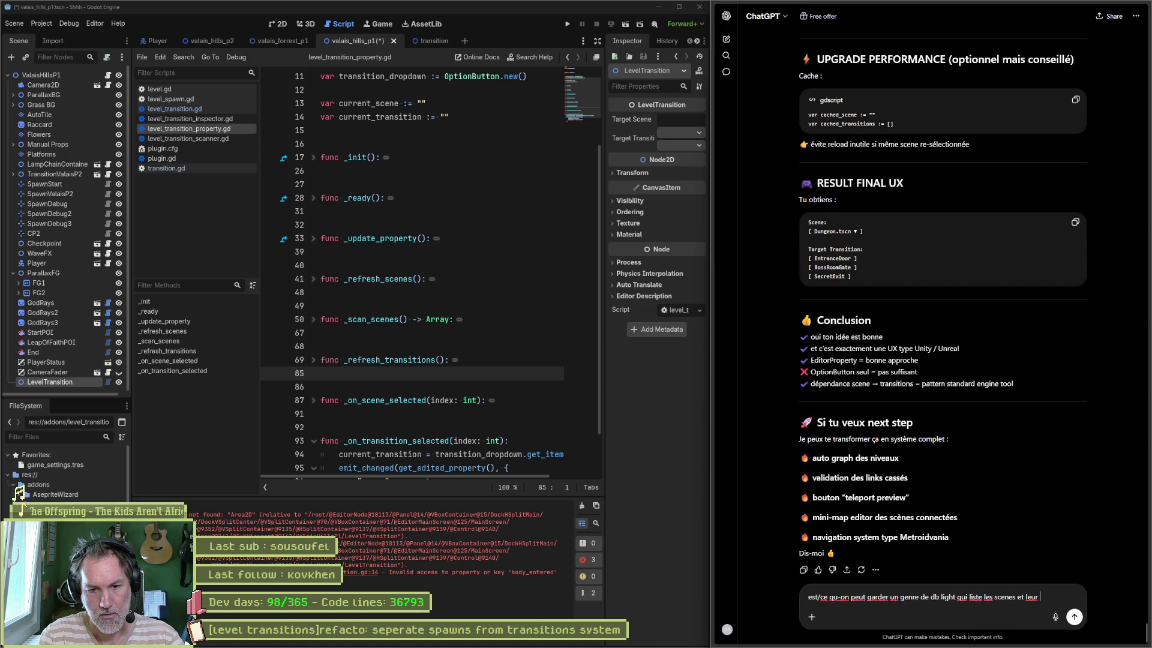
{"action": "type", "text": "transitions qui est "}
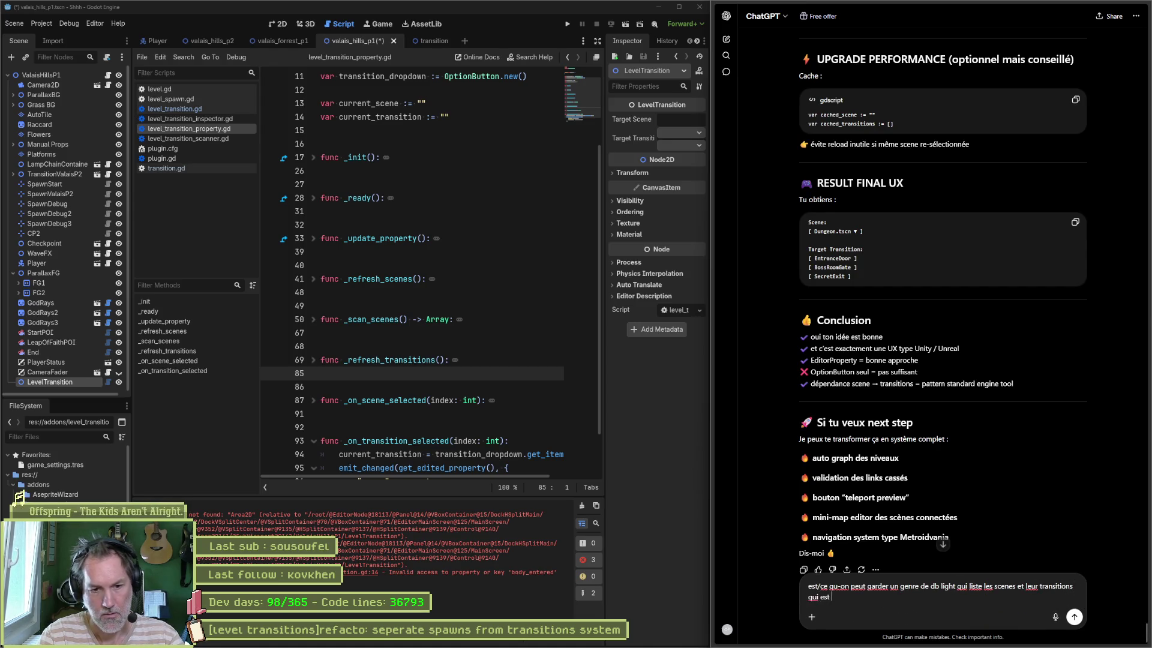
{"action": "type", "text": "mise a jour c"}
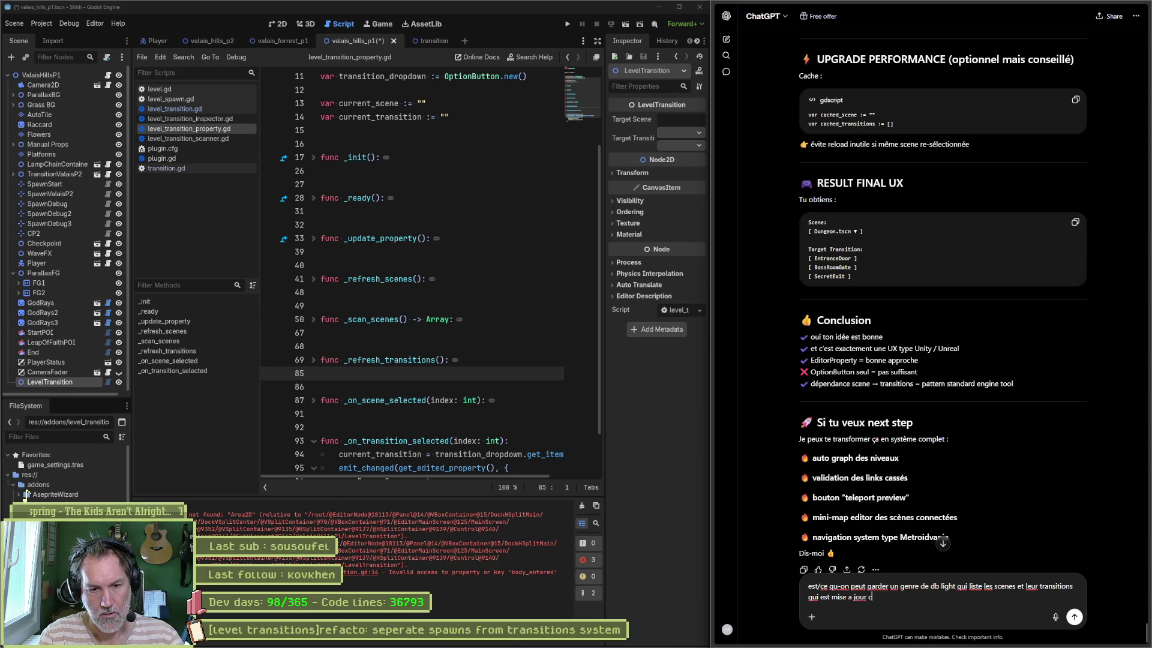
{"action": "type", "text": "haque fois qu'on a"}
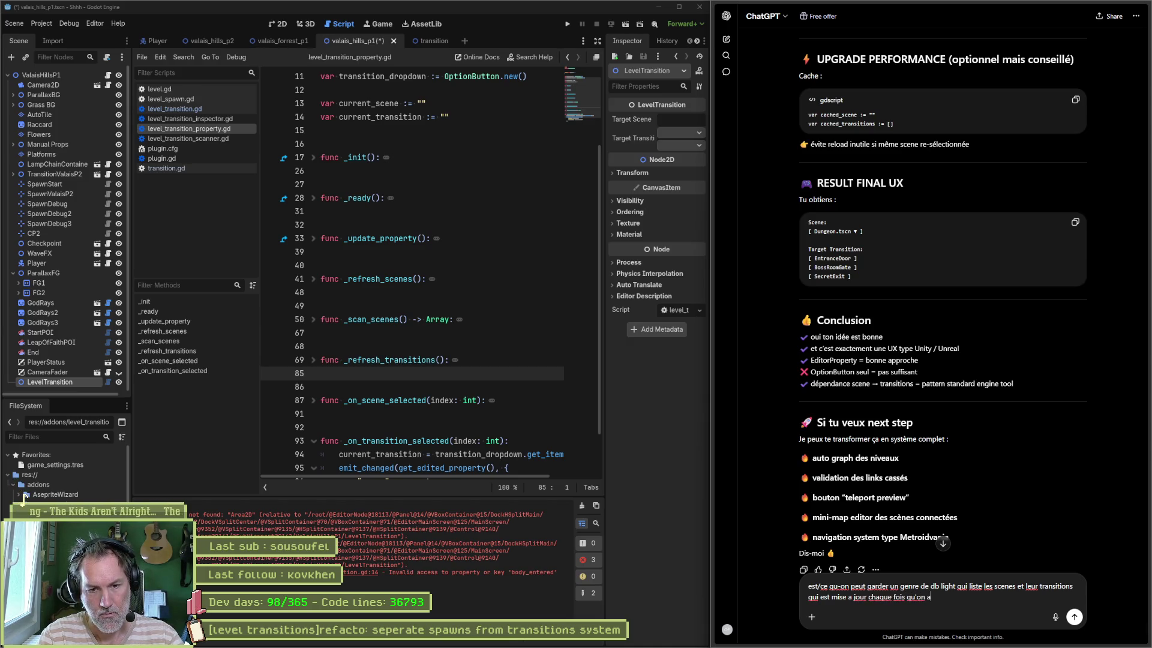
{"action": "type", "text": "joute ou supprimer"}
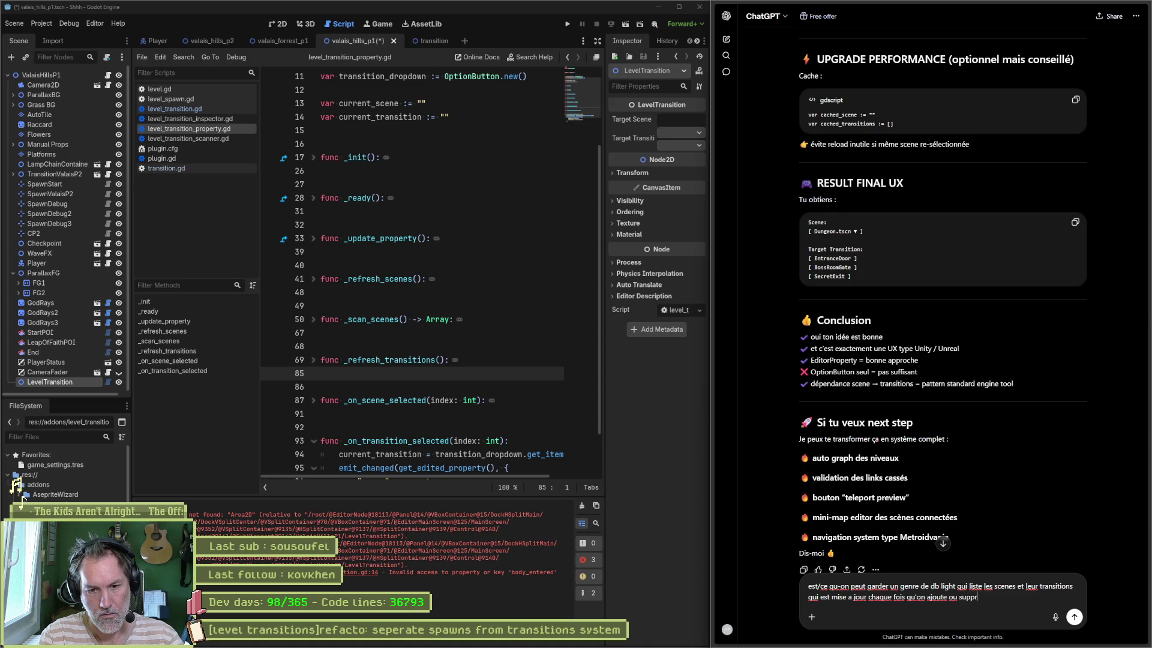
{"action": "key", "text": "BackSpace"}
{"action": "type", "text": "un"}
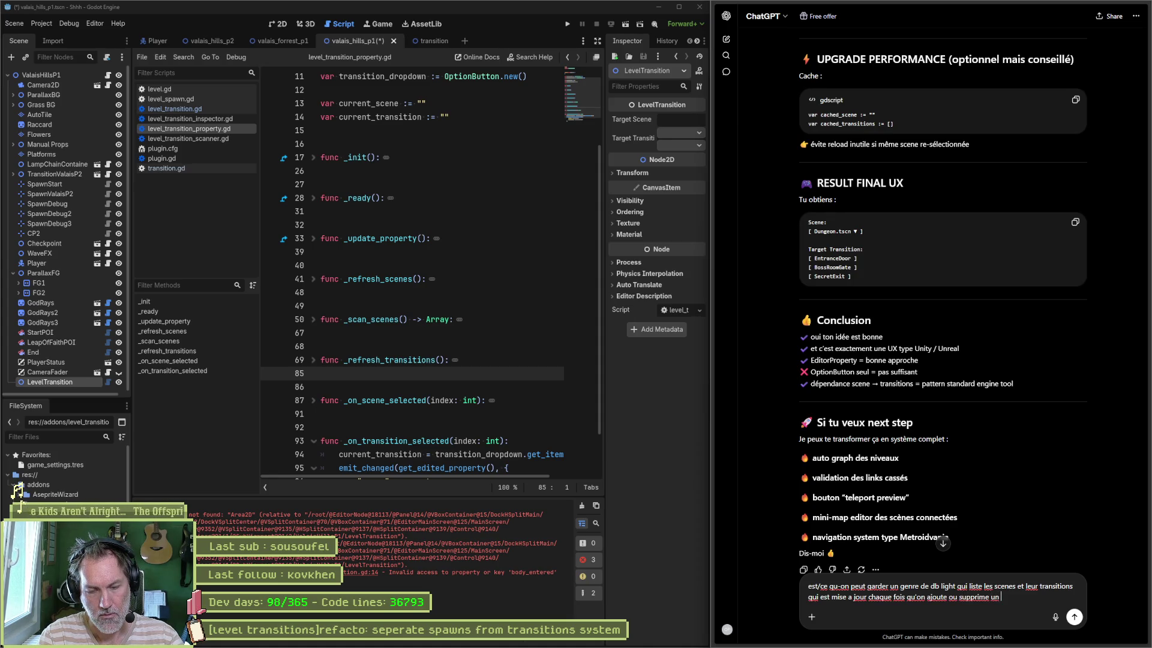
{"action": "type", "text": "e scene ?"}
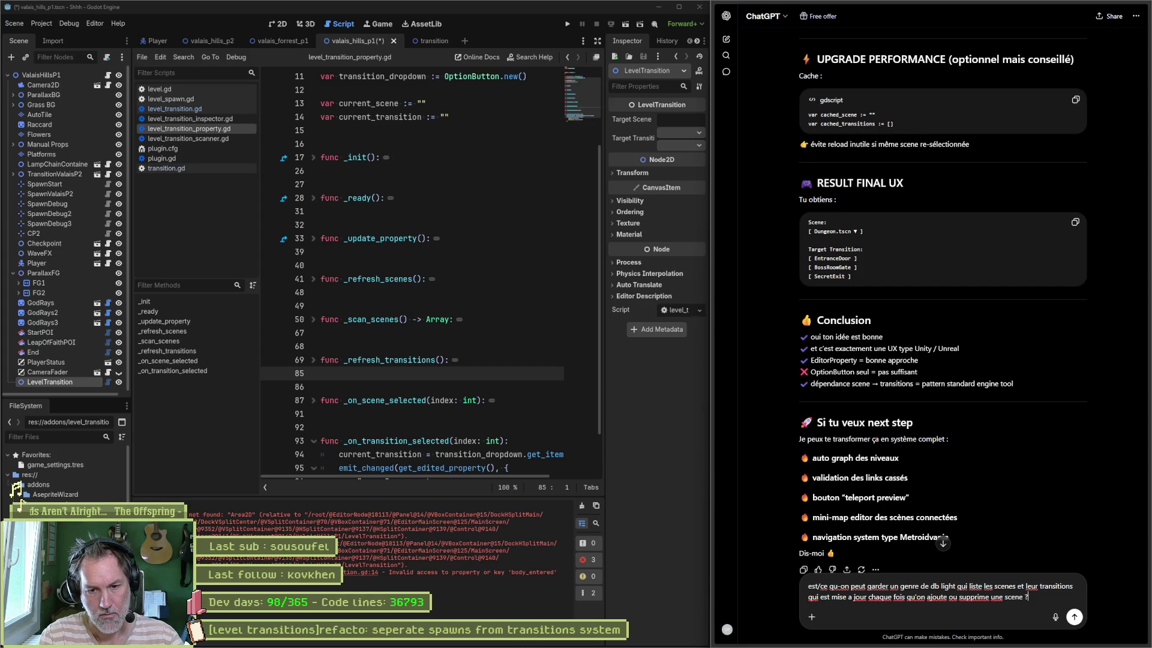
{"action": "key", "text": "BackSpace"}
{"action": "type", "text": "/ un no"}
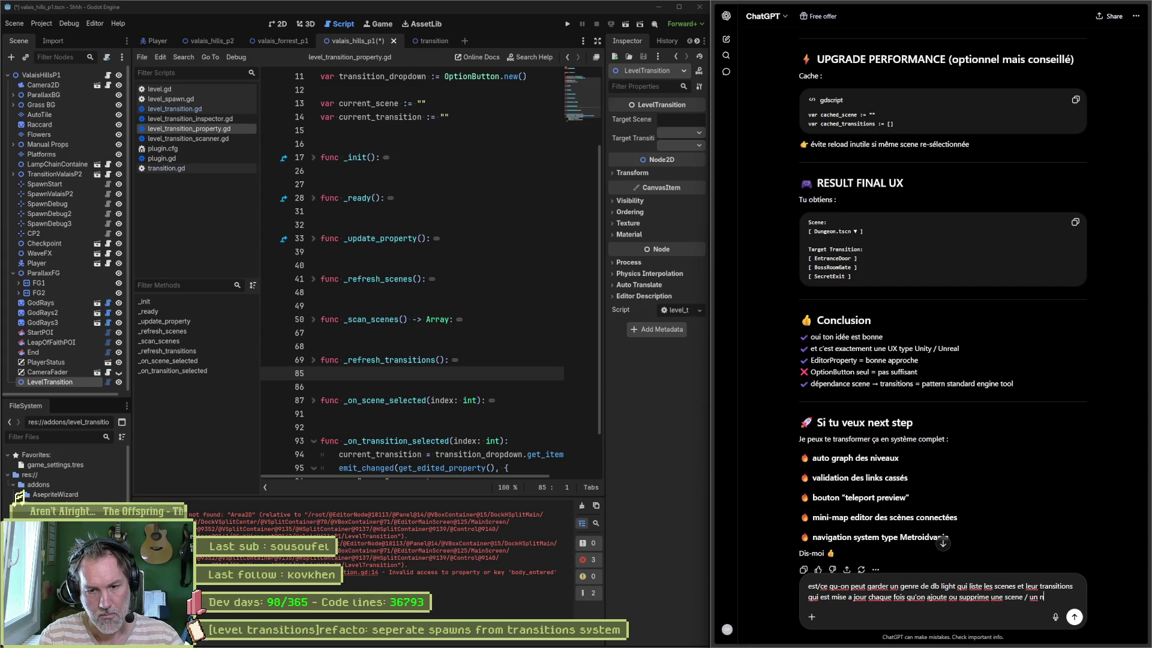
{"action": "type", "text": "de "}
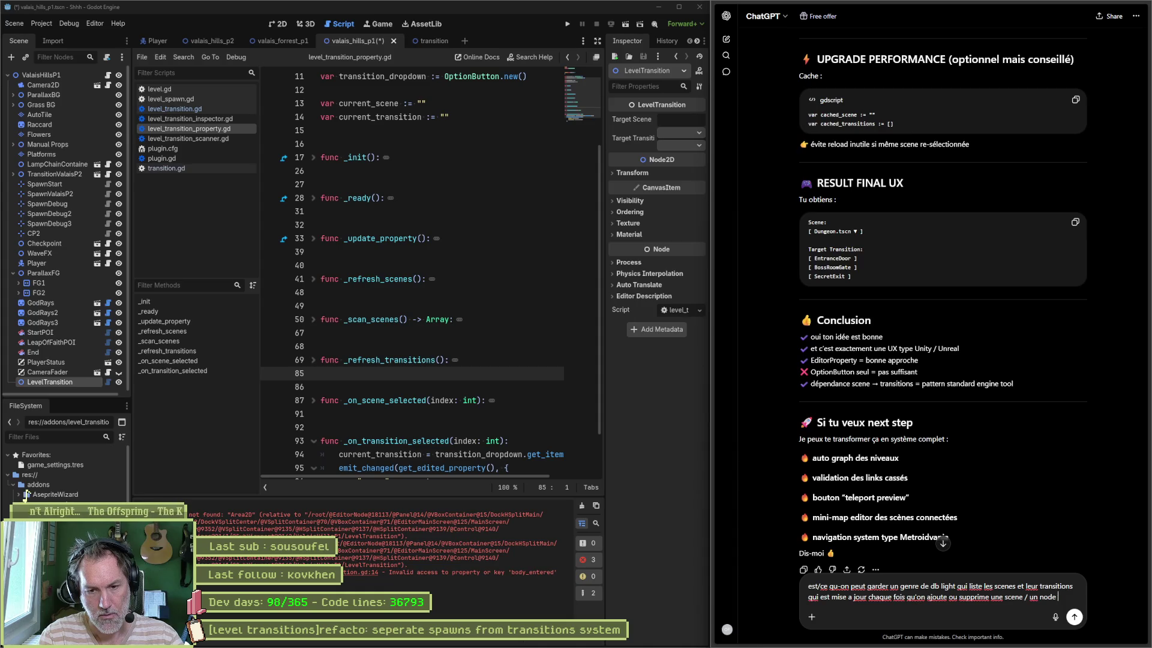
{"action": "type", "text": "levelTransition"}
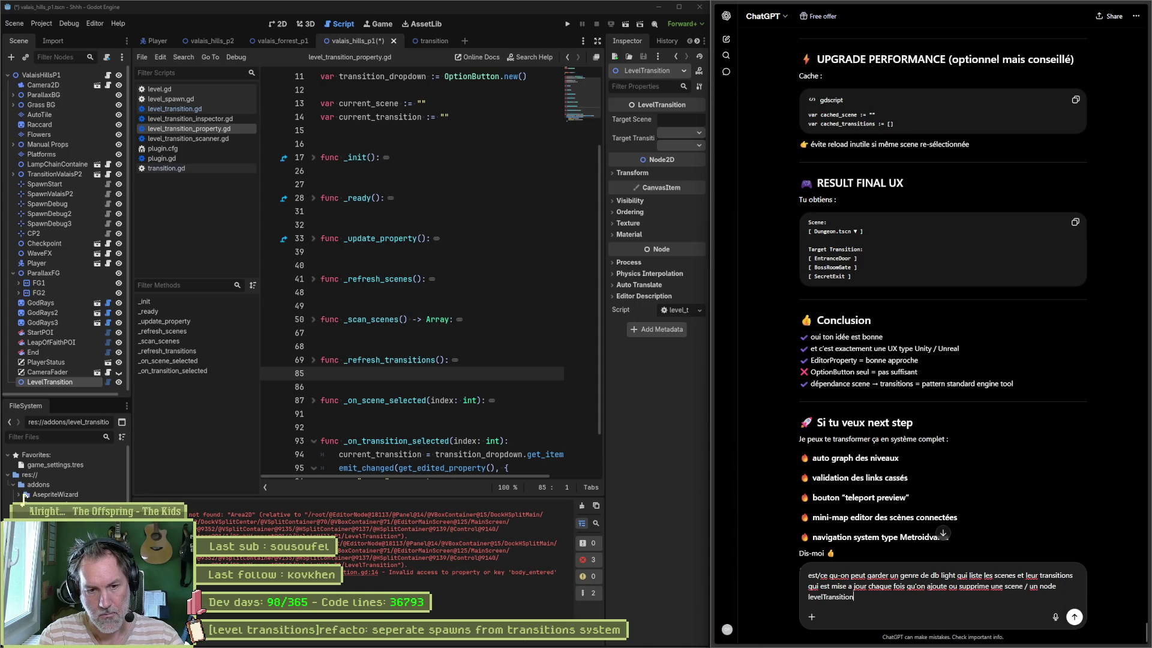
{"action": "type", "text": " ? e"}
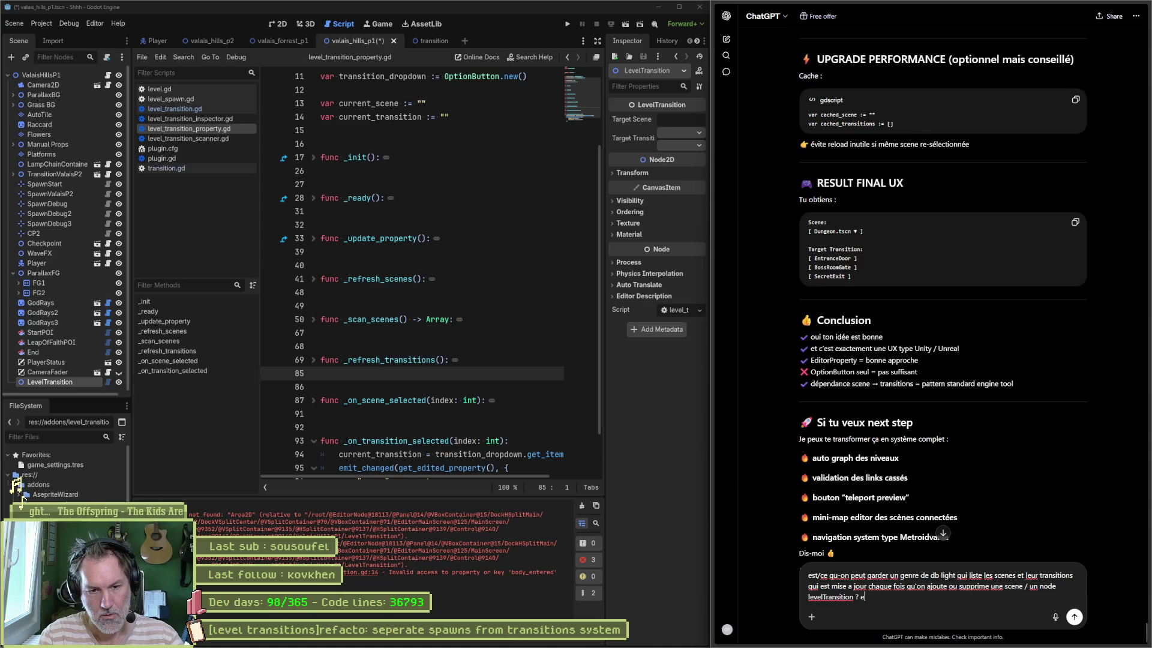
{"action": "type", "text": "n plus un bouton sy"}
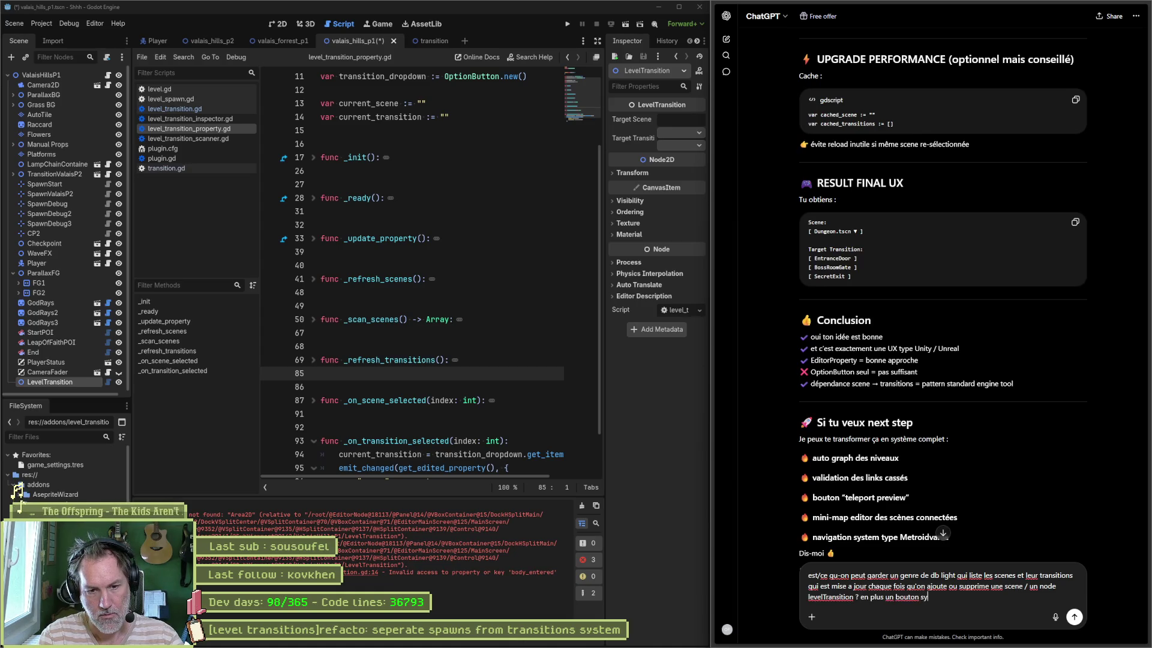
{"action": "type", "text": "nc qui"}
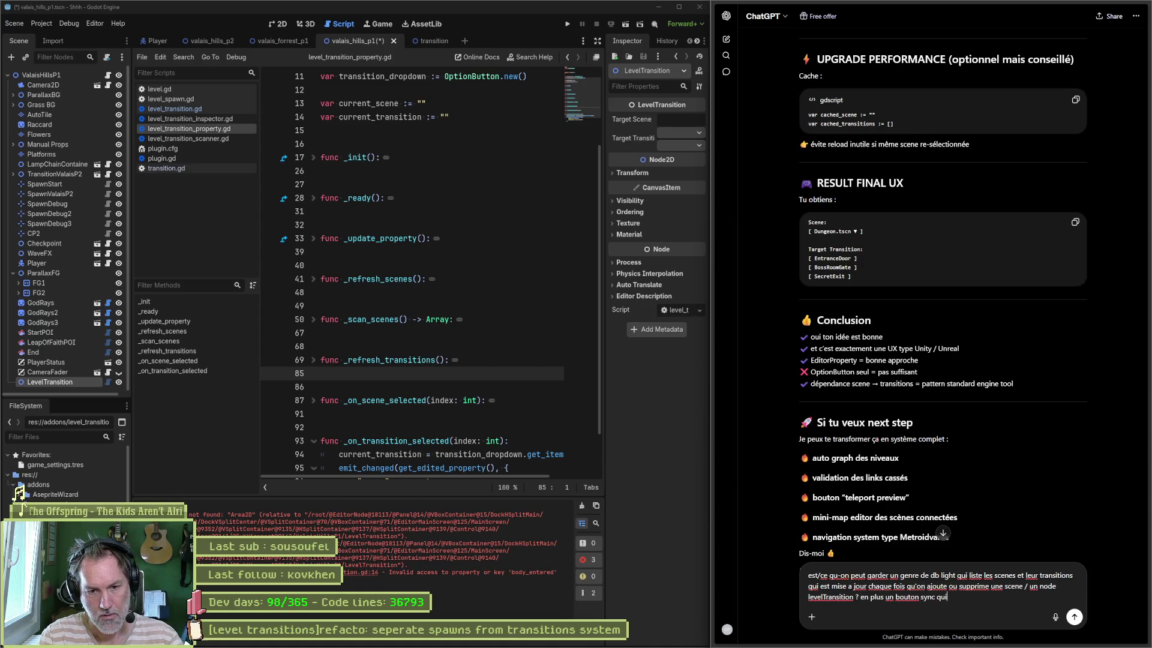
{"action": "type", "text": " rescanne t"}
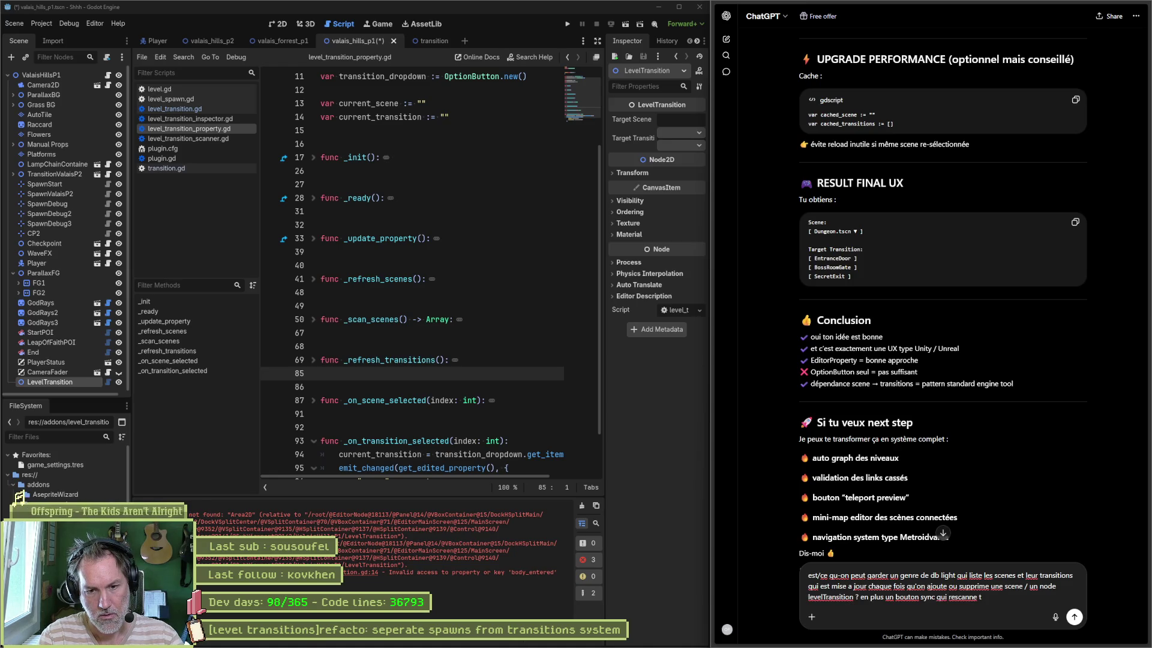
{"action": "type", "text": "out si jama"}
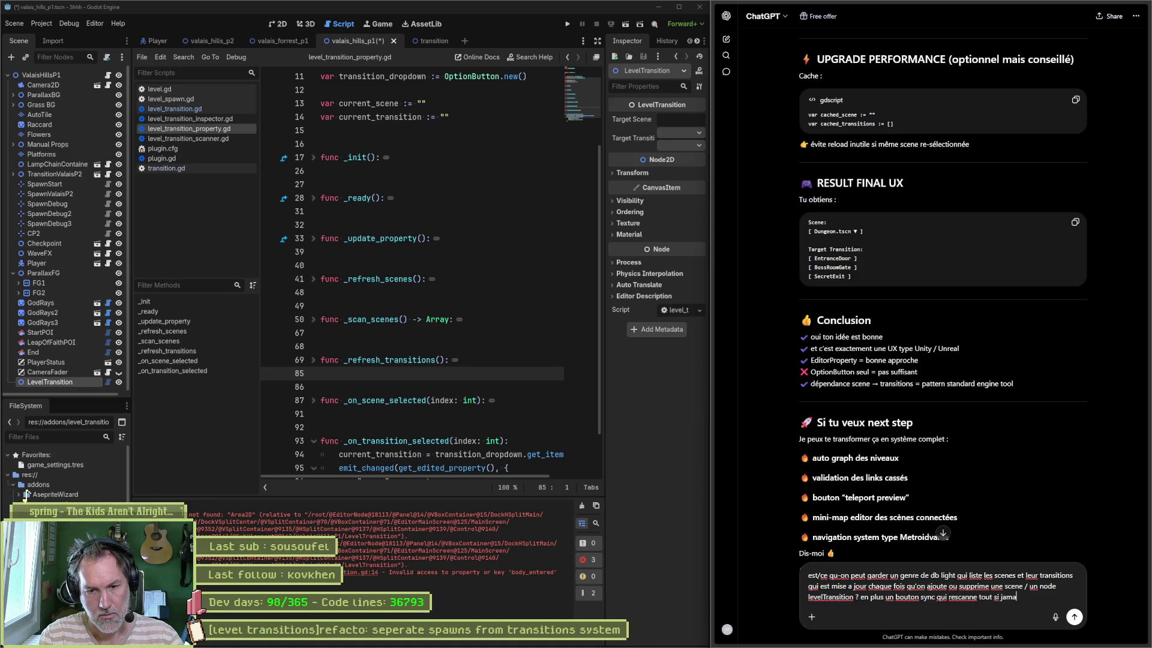
{"action": "type", "text": "is besoin ?"}
{"action": "key", "text": "Return"}
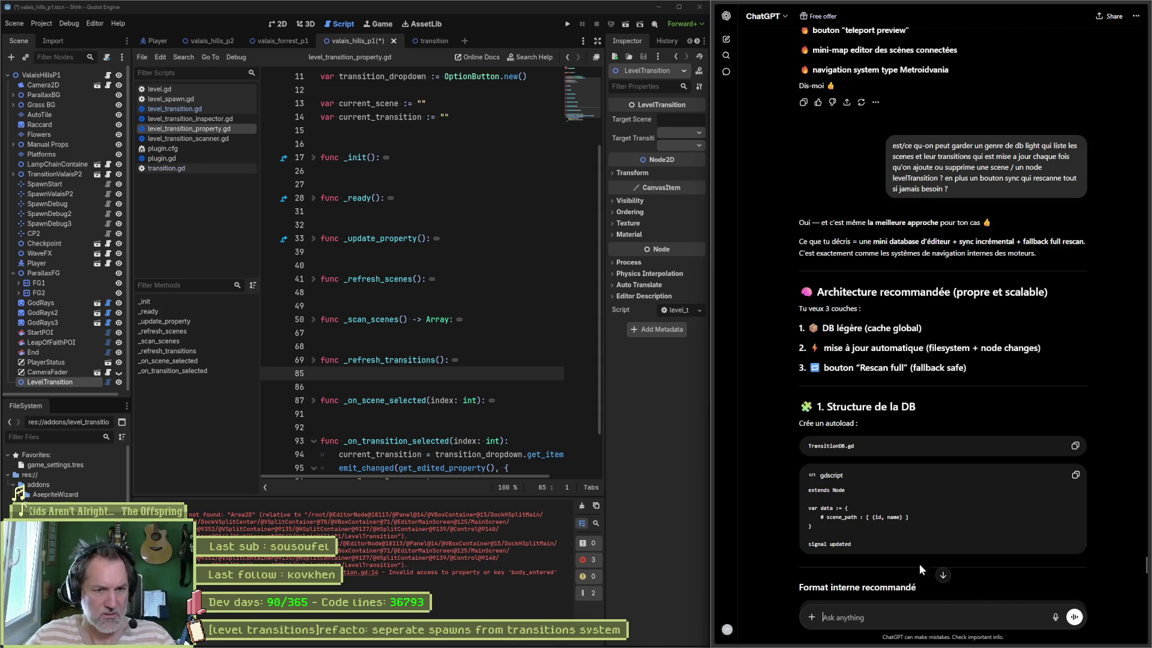
Read ChatGPT's proposed architecture: the transition DB, automatic updates, Sync rescan and dropdown usage
{"action": "scroll", "coordinate": [793, 504], "scroll_direction": "down", "scroll_amount": 4}
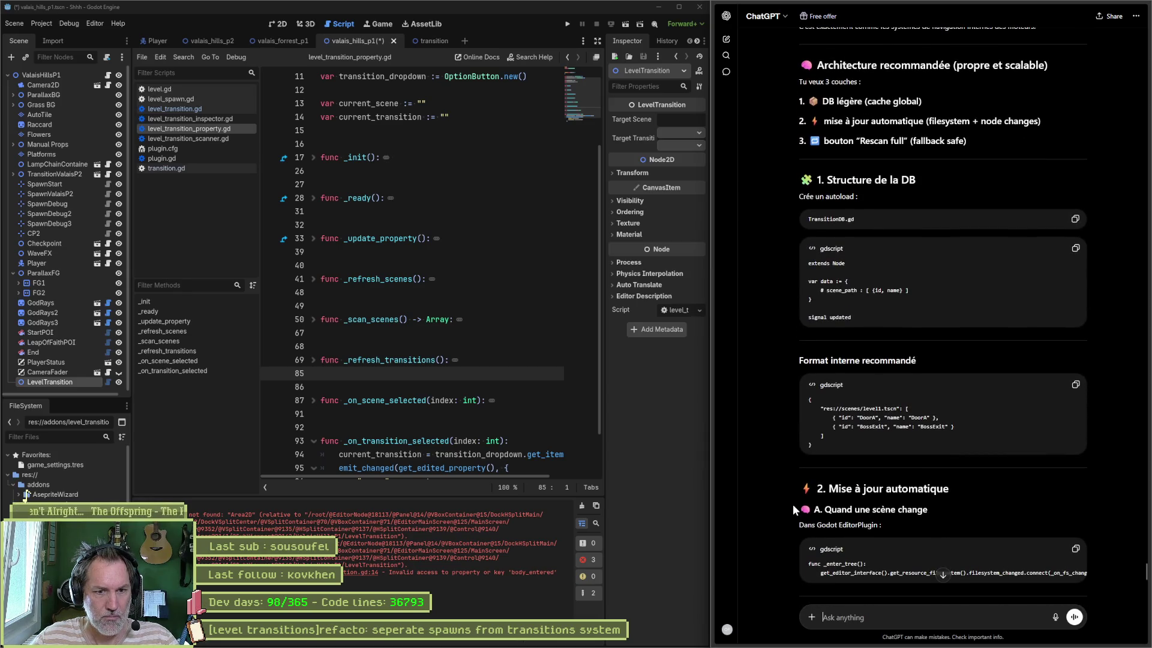
{"action": "scroll", "coordinate": [791, 505], "scroll_direction": "down", "scroll_amount": 1}
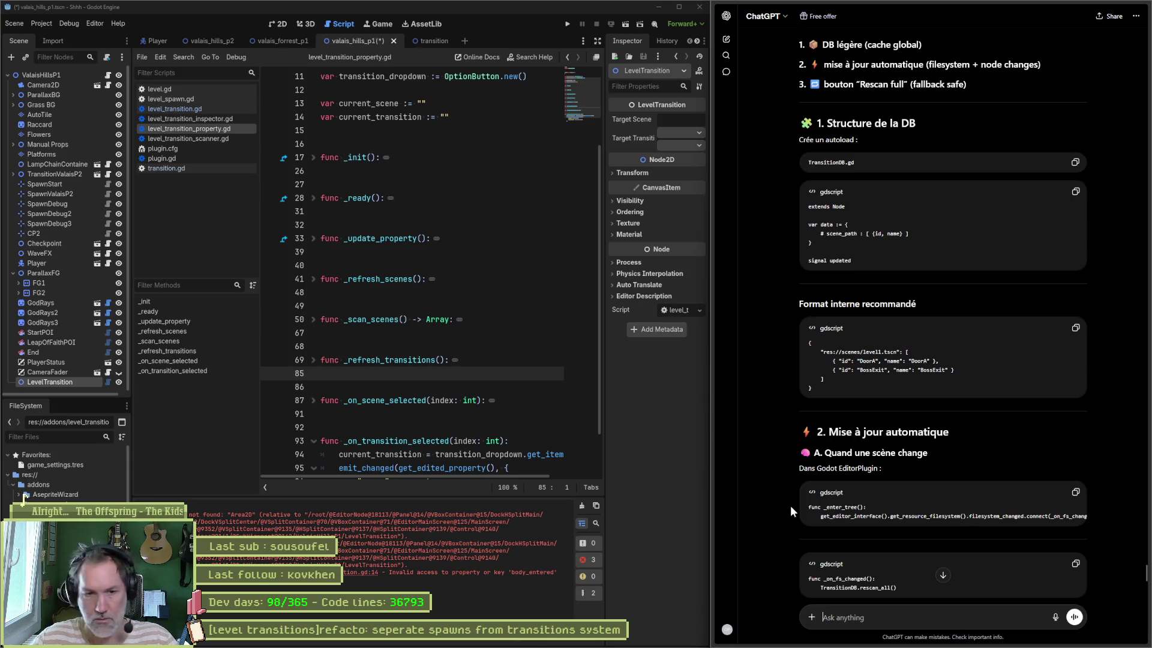
{"action": "scroll", "coordinate": [790, 505], "scroll_direction": "down", "scroll_amount": 3}
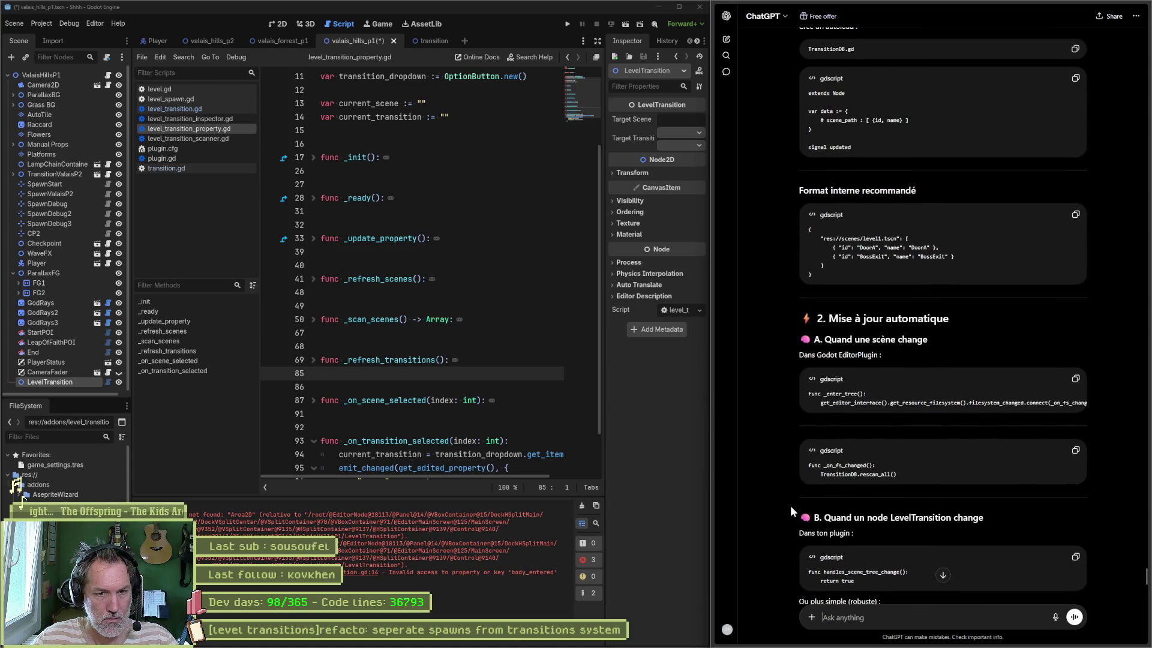
{"action": "scroll", "coordinate": [790, 505], "scroll_direction": "down", "scroll_amount": 6}
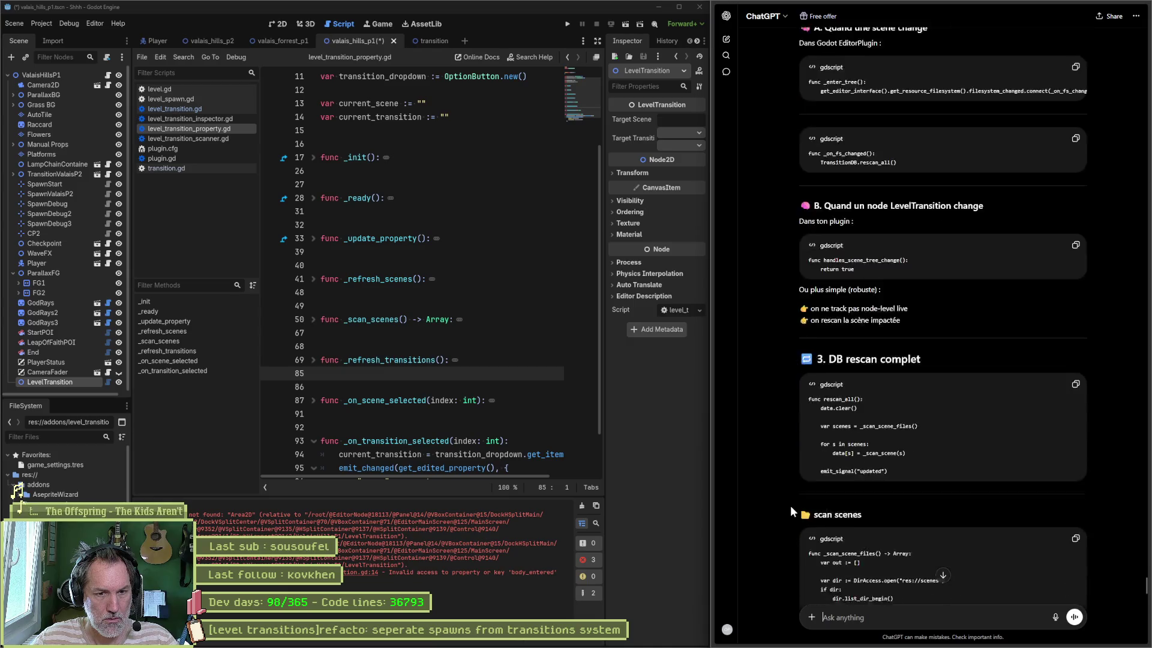
{"action": "scroll", "coordinate": [790, 505], "scroll_direction": "down", "scroll_amount": 5}
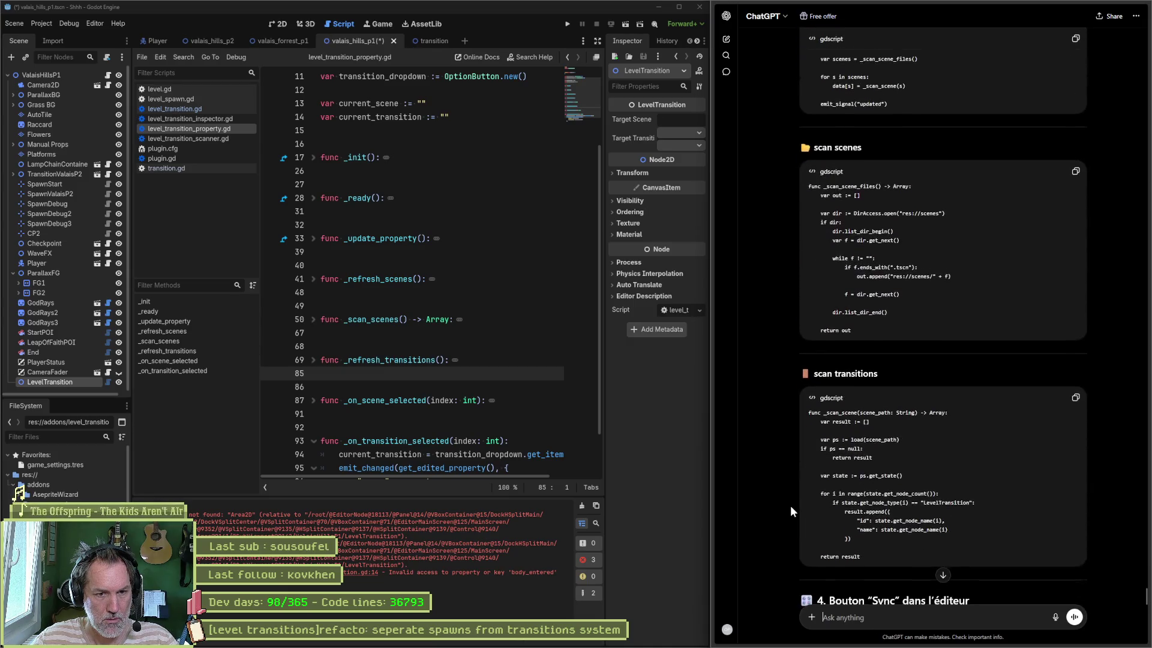
{"action": "scroll", "coordinate": [790, 506], "scroll_direction": "down", "scroll_amount": 3}
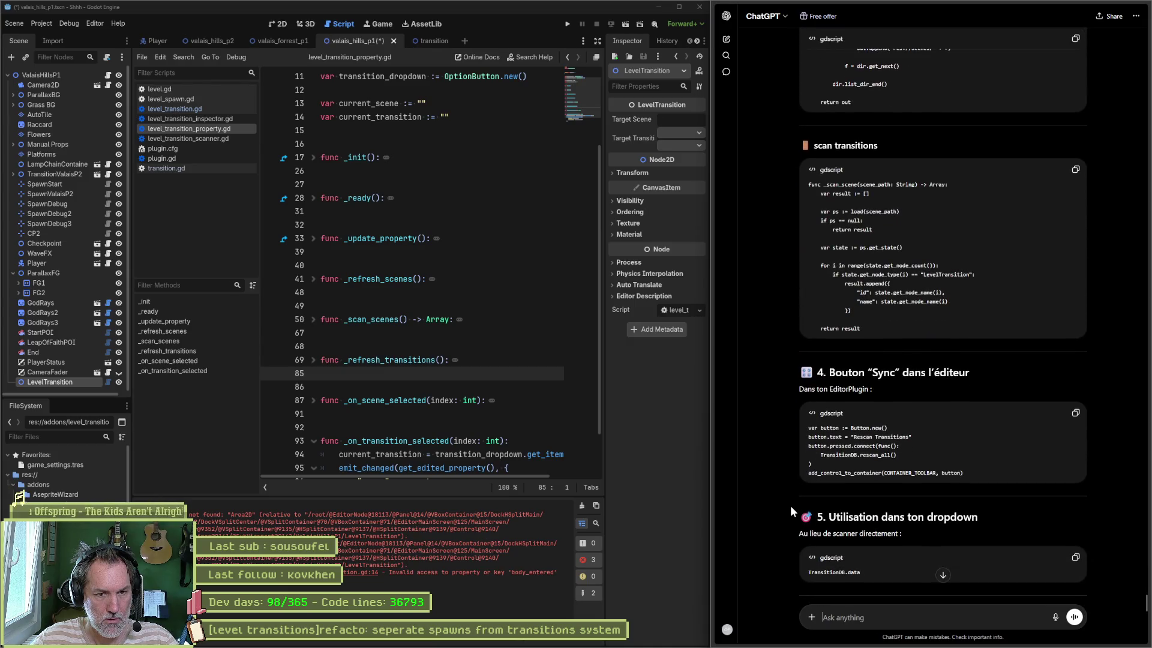
{"action": "scroll", "coordinate": [789, 505], "scroll_direction": "down", "scroll_amount": 4}
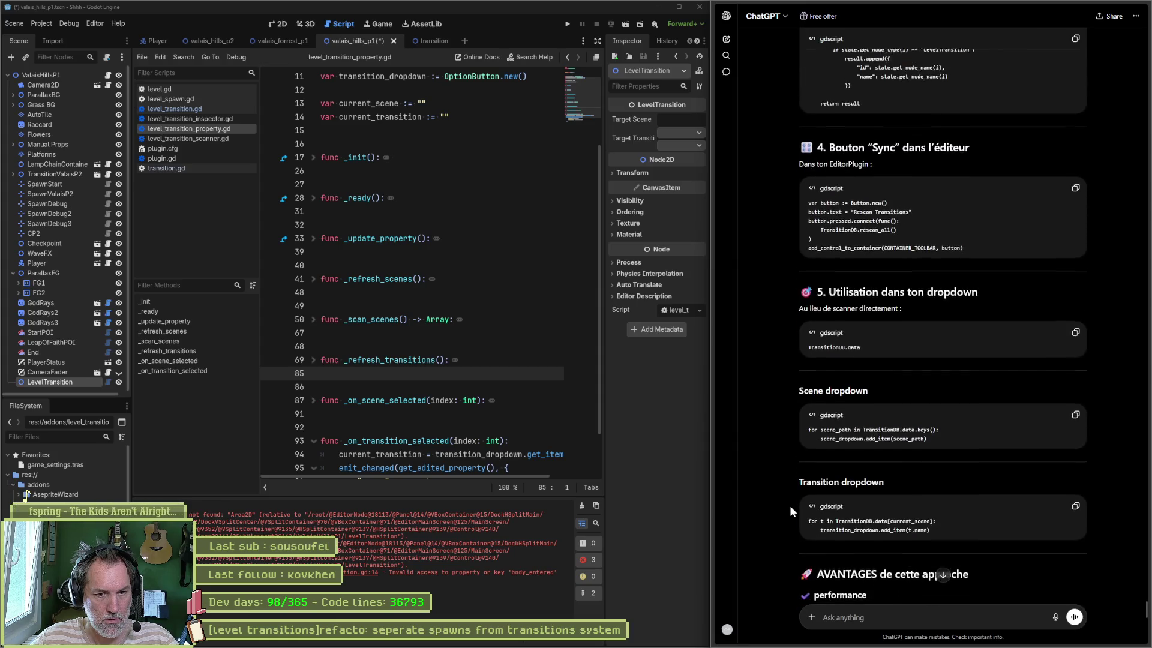
{"action": "scroll", "coordinate": [790, 505], "scroll_direction": "down", "scroll_amount": 8}
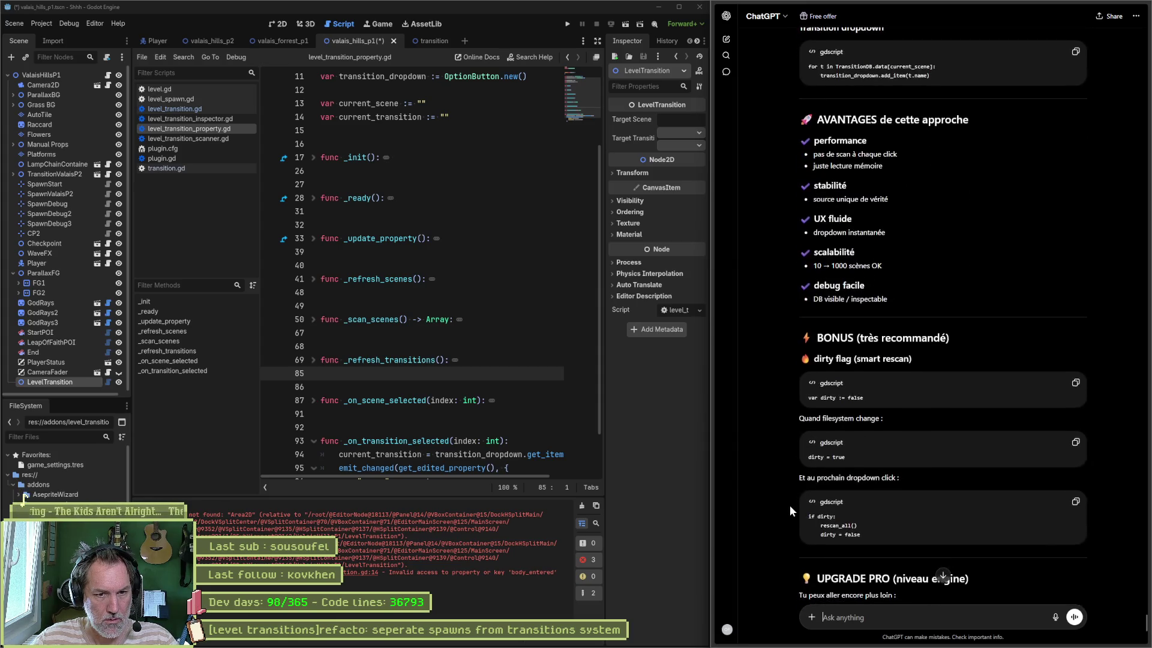
{"action": "scroll", "coordinate": [790, 506], "scroll_direction": "down", "scroll_amount": 3}
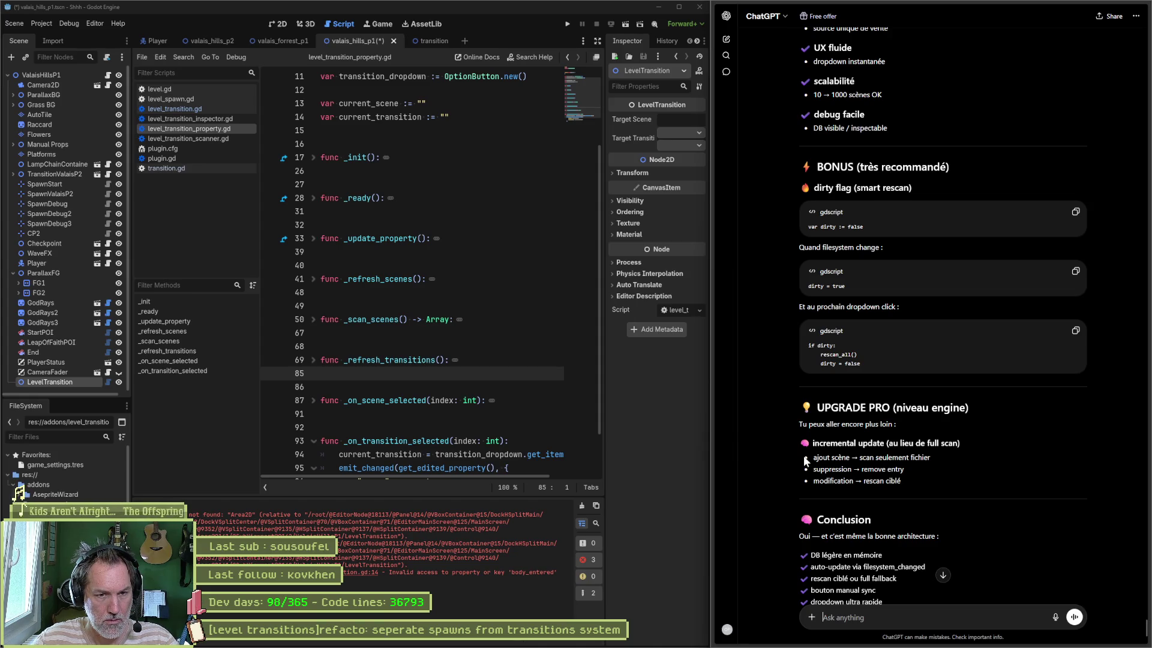
{"action": "left_click_drag", "start_coordinate": [800, 442], "coordinate": [905, 484]}
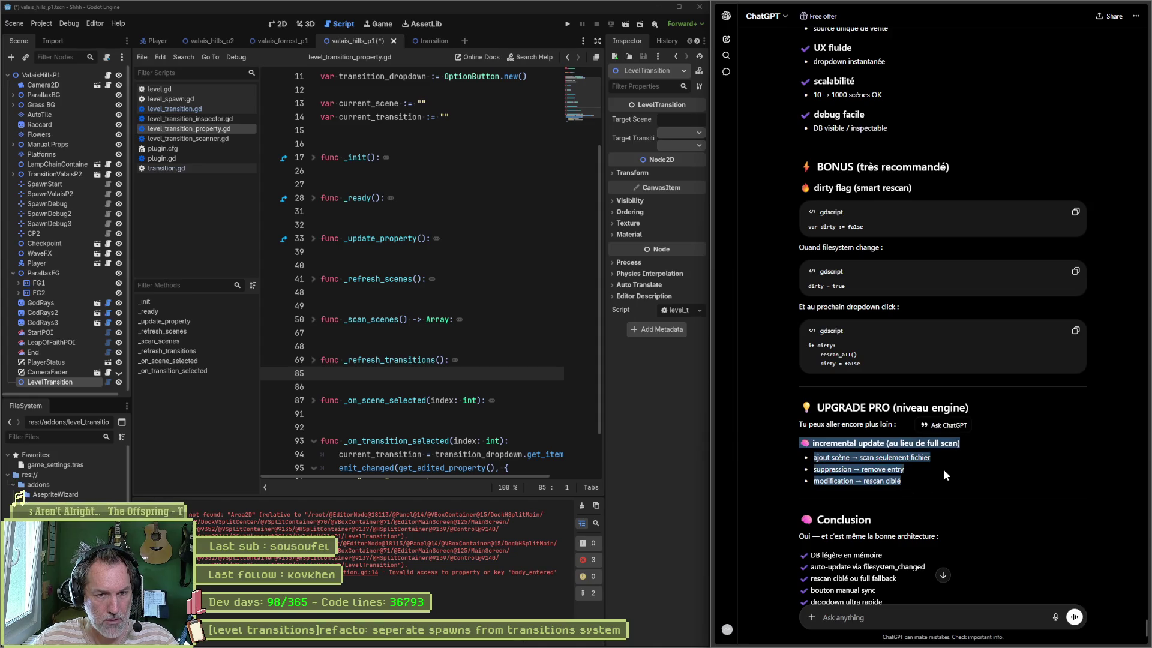
{"action": "left_click", "coordinate": [945, 474]}
{"action": "scroll", "coordinate": [953, 485], "scroll_direction": "down", "scroll_amount": 3}
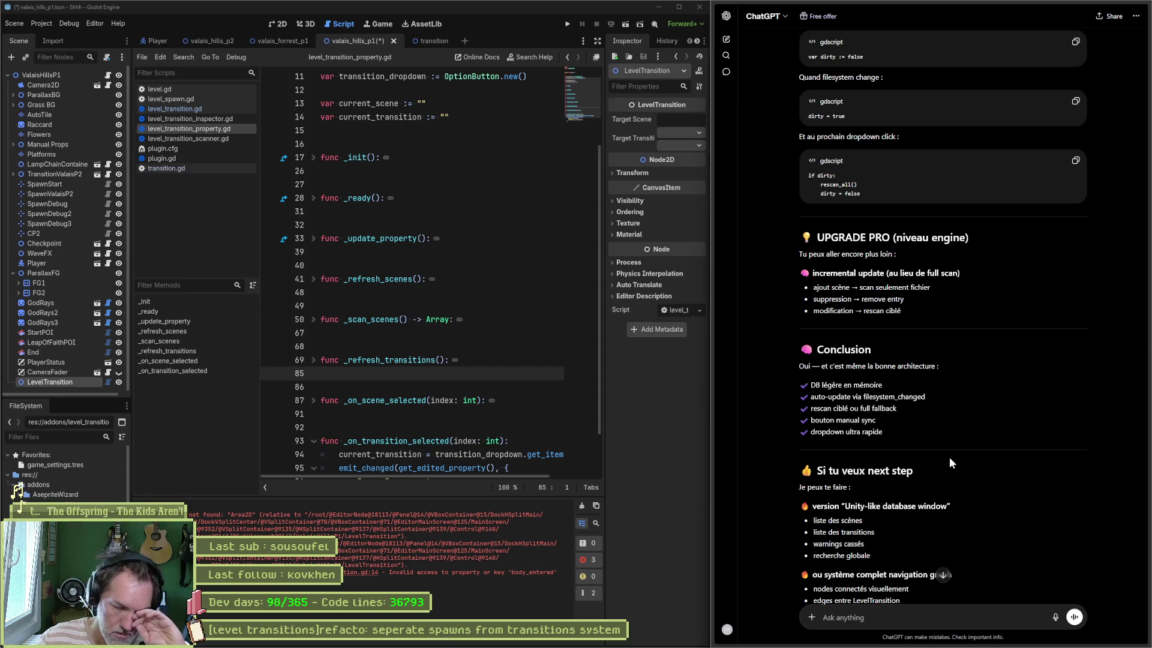
{"action": "scroll", "coordinate": [949, 455], "scroll_direction": "down", "scroll_amount": 2}
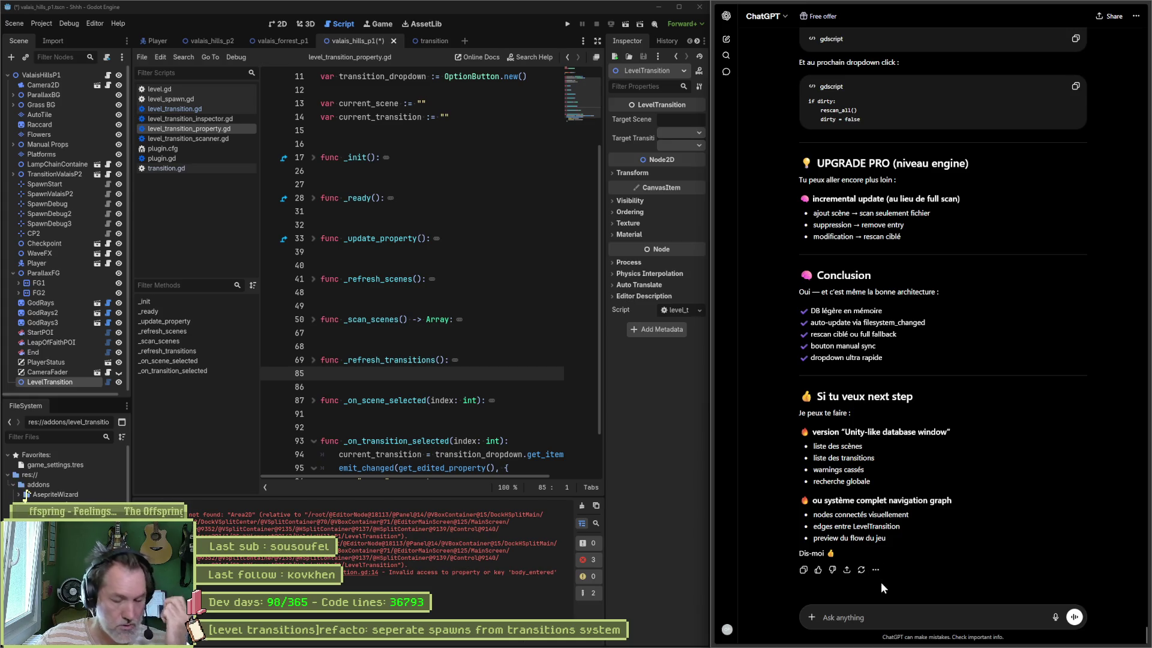
{"action": "scroll", "coordinate": [915, 353], "scroll_direction": "up", "scroll_amount": 7}
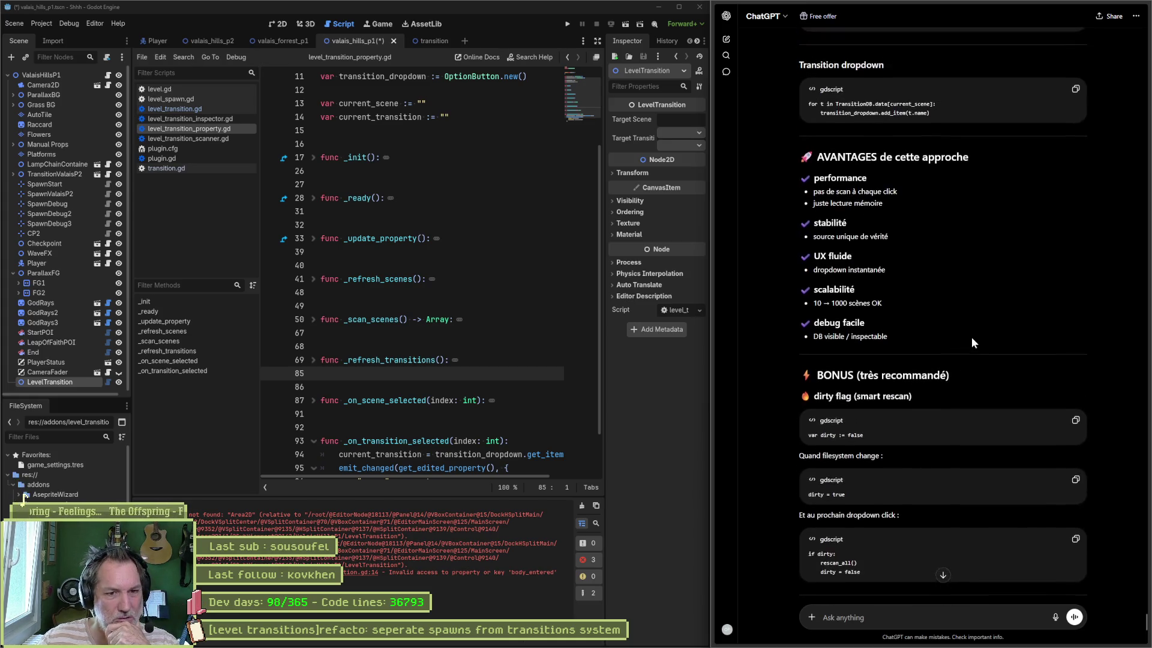
{"action": "scroll", "coordinate": [969, 343], "scroll_direction": "up", "scroll_amount": 20}
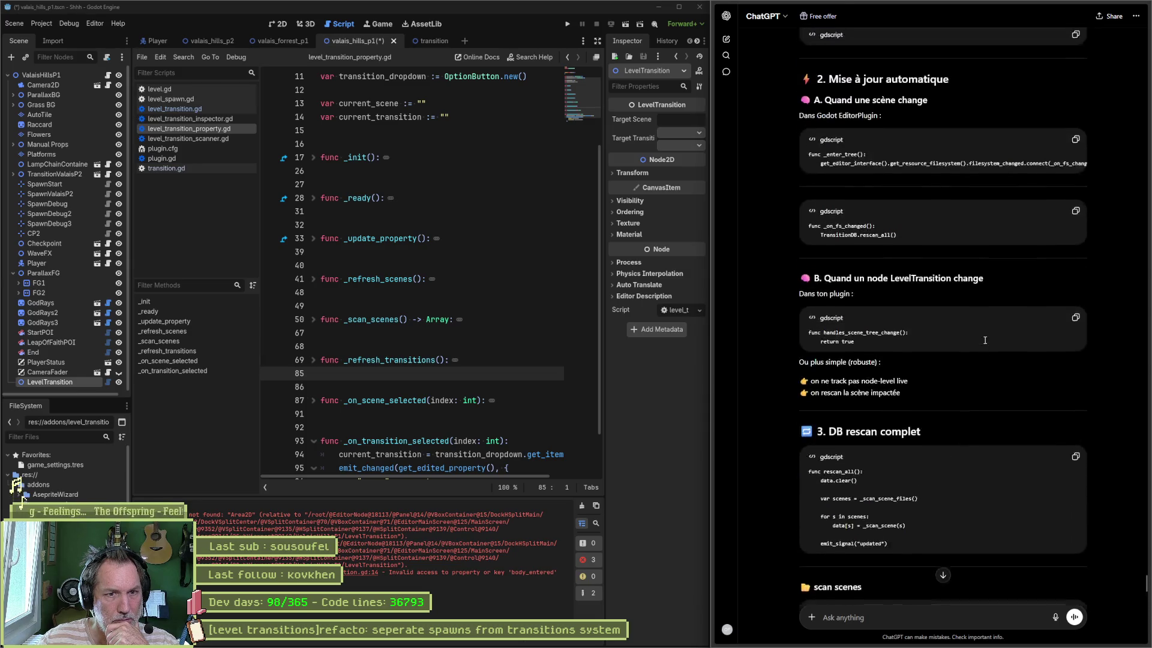
{"action": "scroll", "coordinate": [984, 341], "scroll_direction": "up", "scroll_amount": 7}
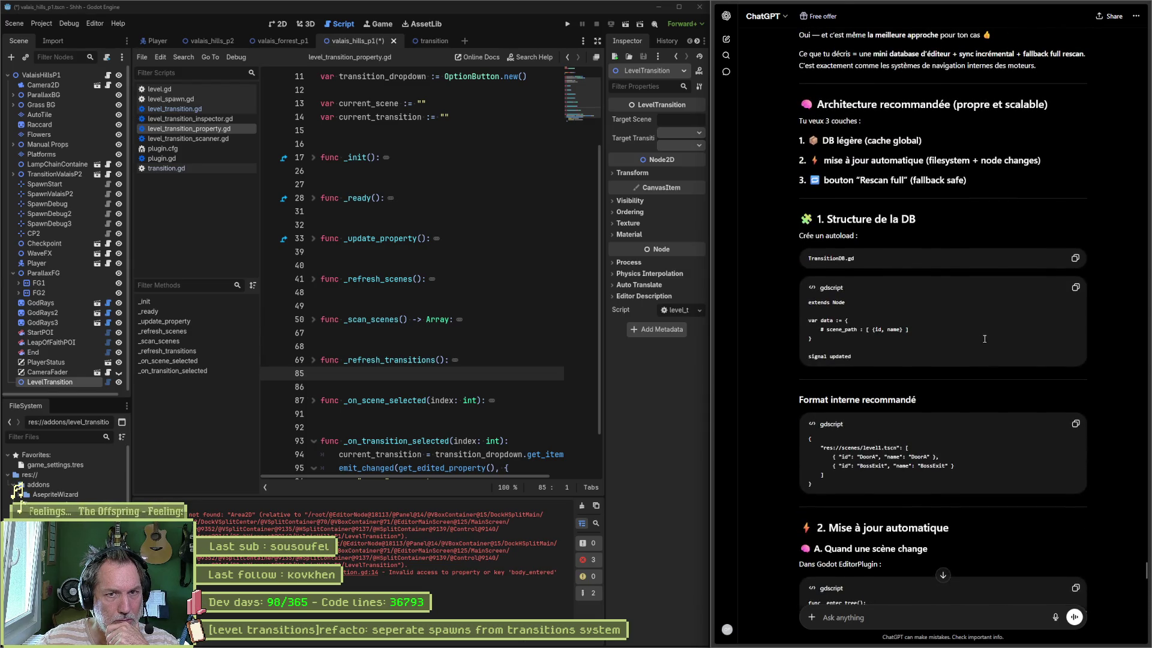
{"action": "scroll", "coordinate": [984, 337], "scroll_direction": "up", "scroll_amount": 2}
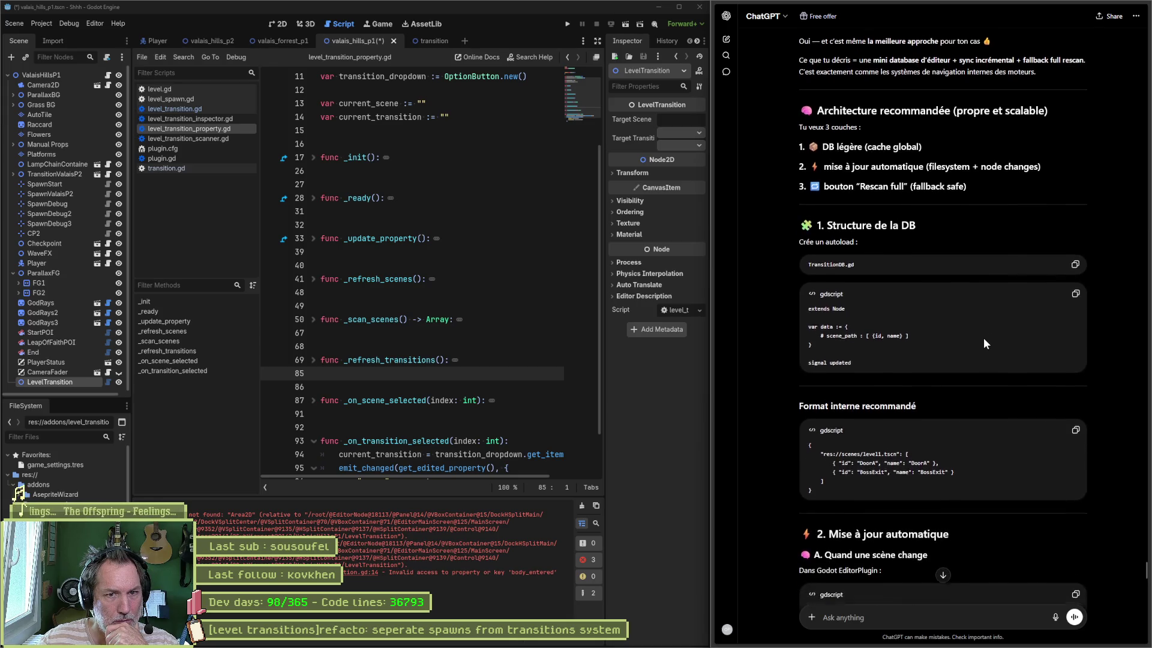
{"action": "scroll", "coordinate": [984, 337], "scroll_direction": "down", "scroll_amount": 2}
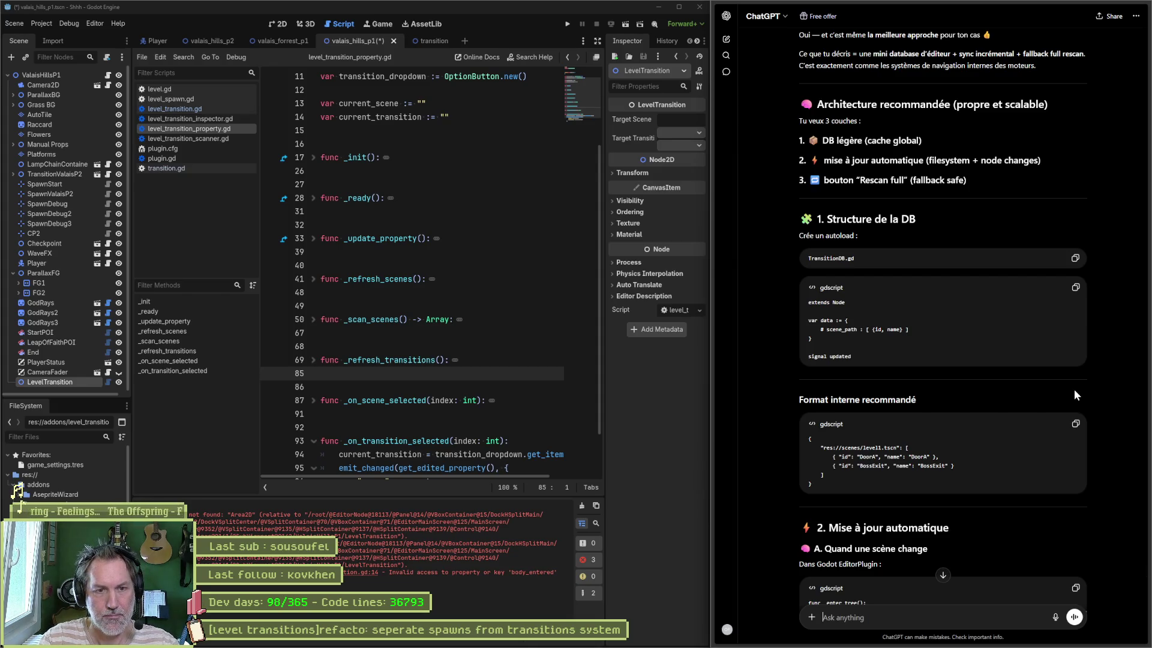
Ask ChatGPT whether the DB should be a Resource rather than a .gd script
{"action": "type", "text": "donc la db est u"}
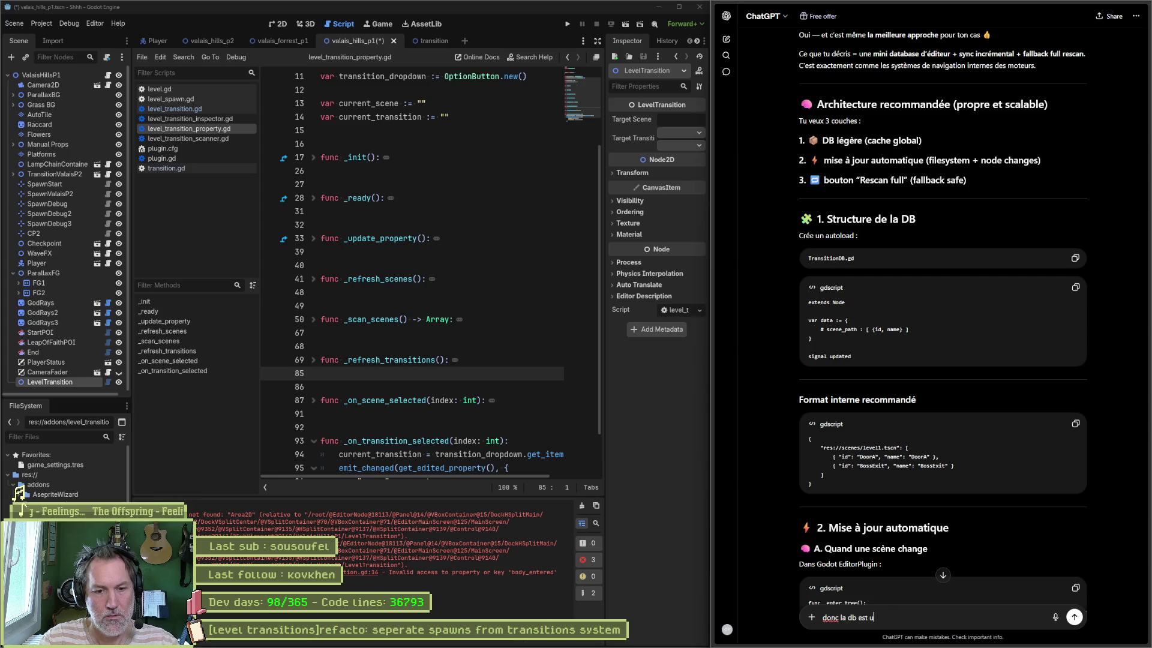
{"action": "type", "text": "n script gd ?"}
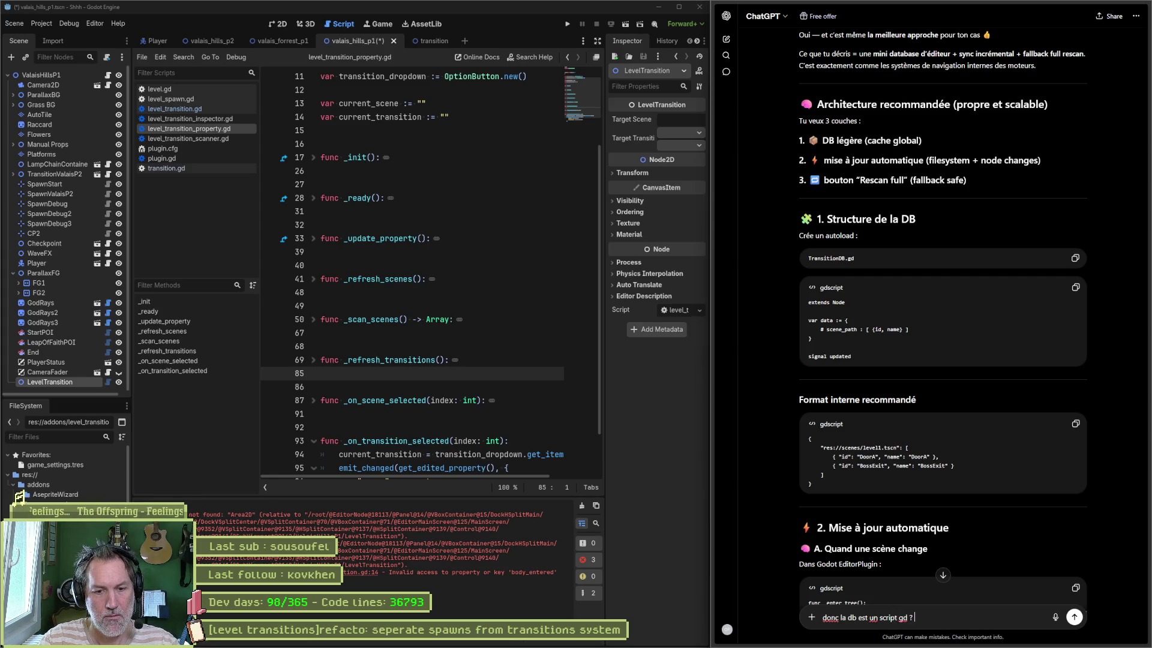
{"action": "type", "text": " il ne faudrait pas p"}
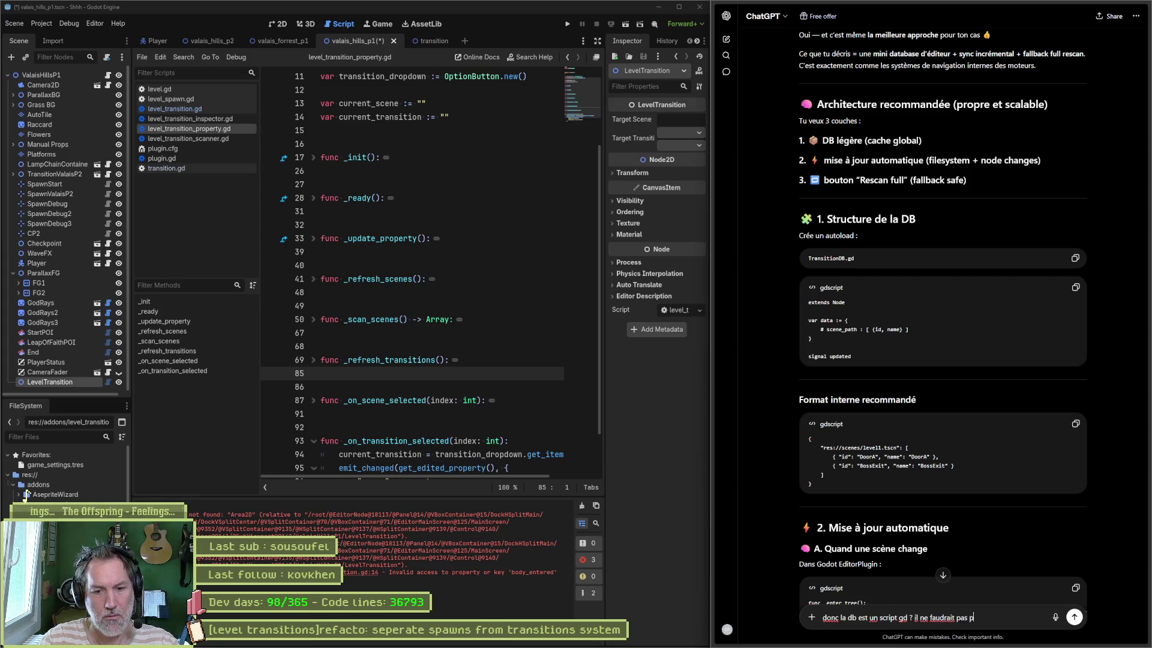
{"action": "type", "text": "lutot une "}
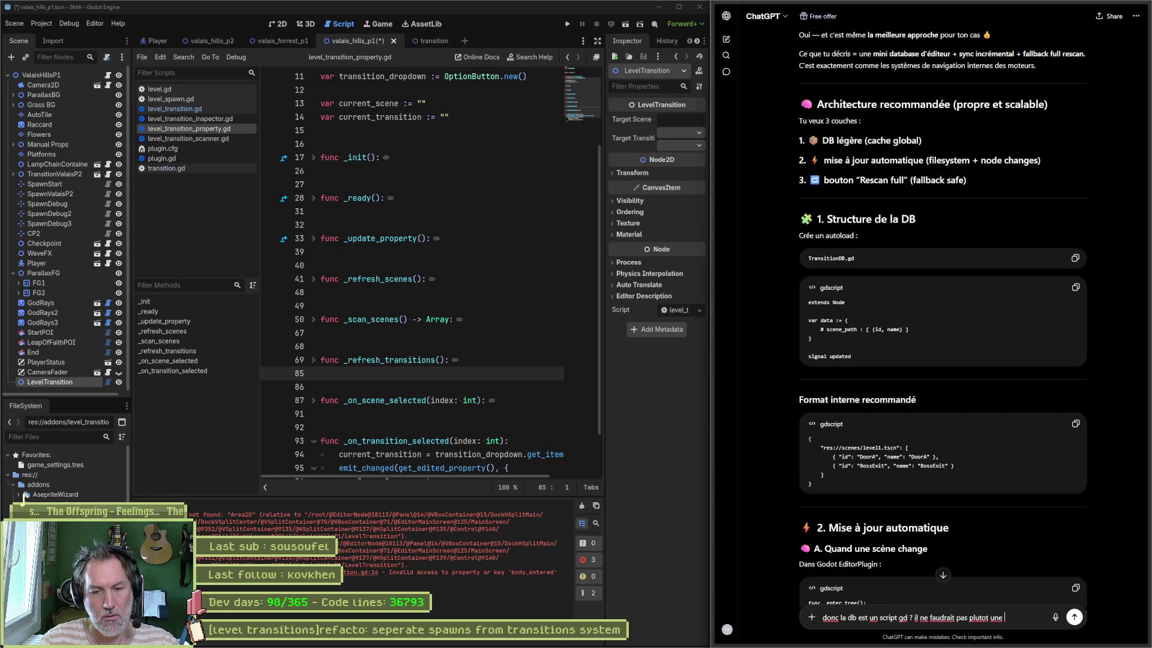
{"action": "type", "text": "resource ?"}
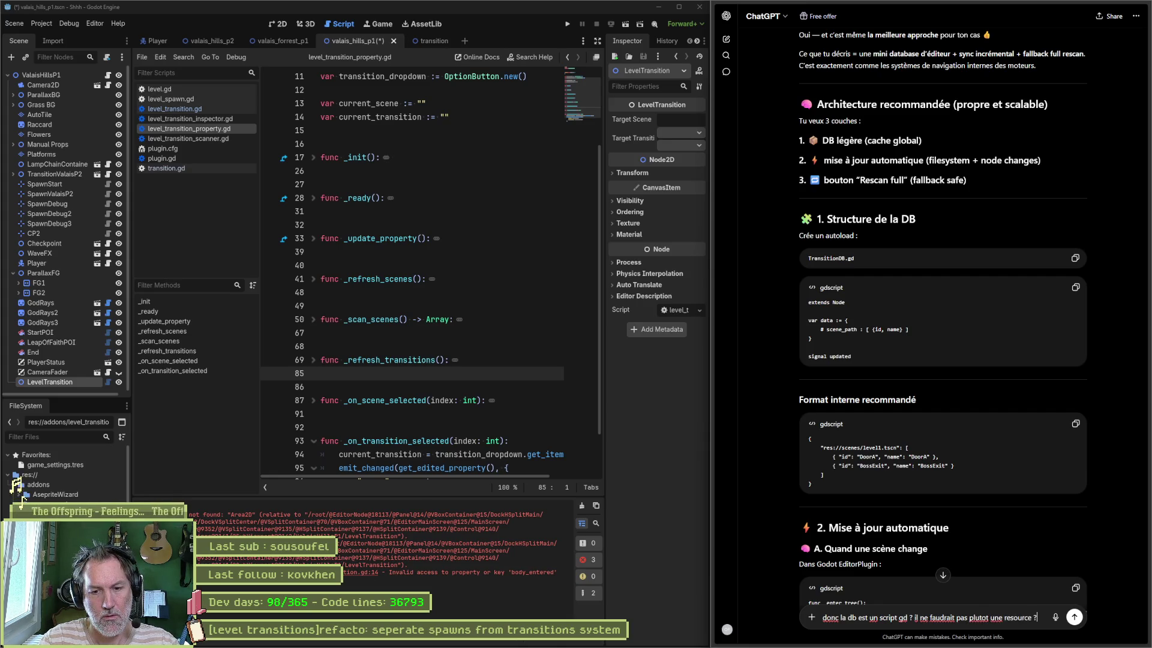
{"action": "key", "text": "Return"}
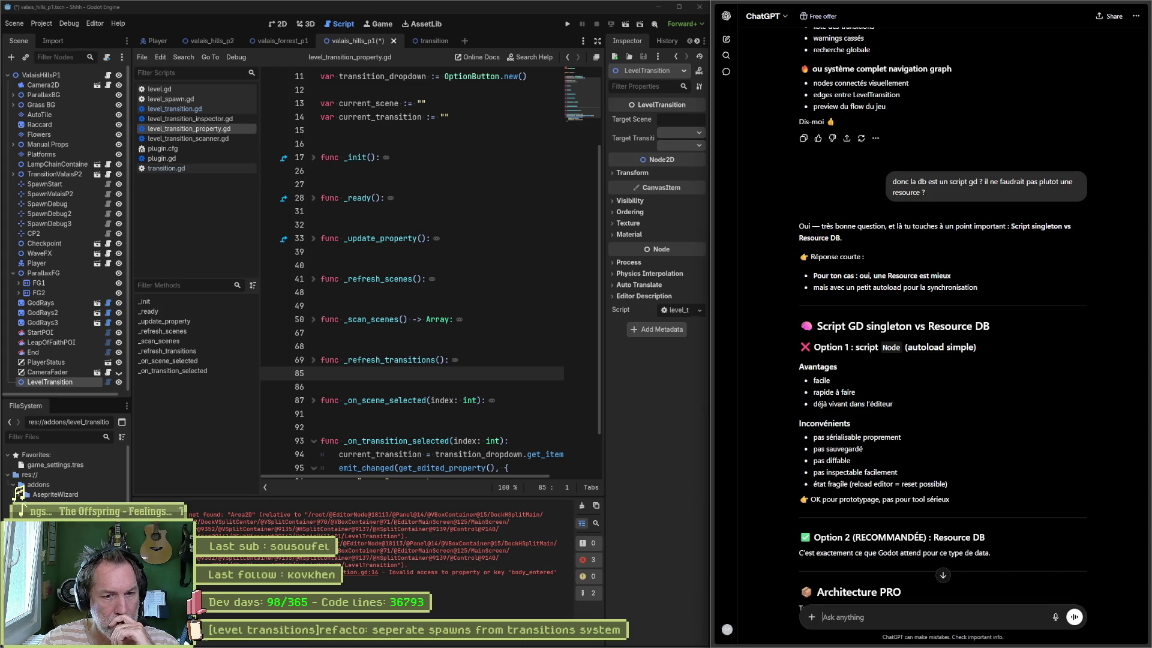
Read ChatGPT's script-versus-Resource comparison recommending a Resource DB
{"action": "scroll", "coordinate": [1016, 325], "scroll_direction": "down", "scroll_amount": 4}
{"action": "type", "text": "resources vs json ?"}
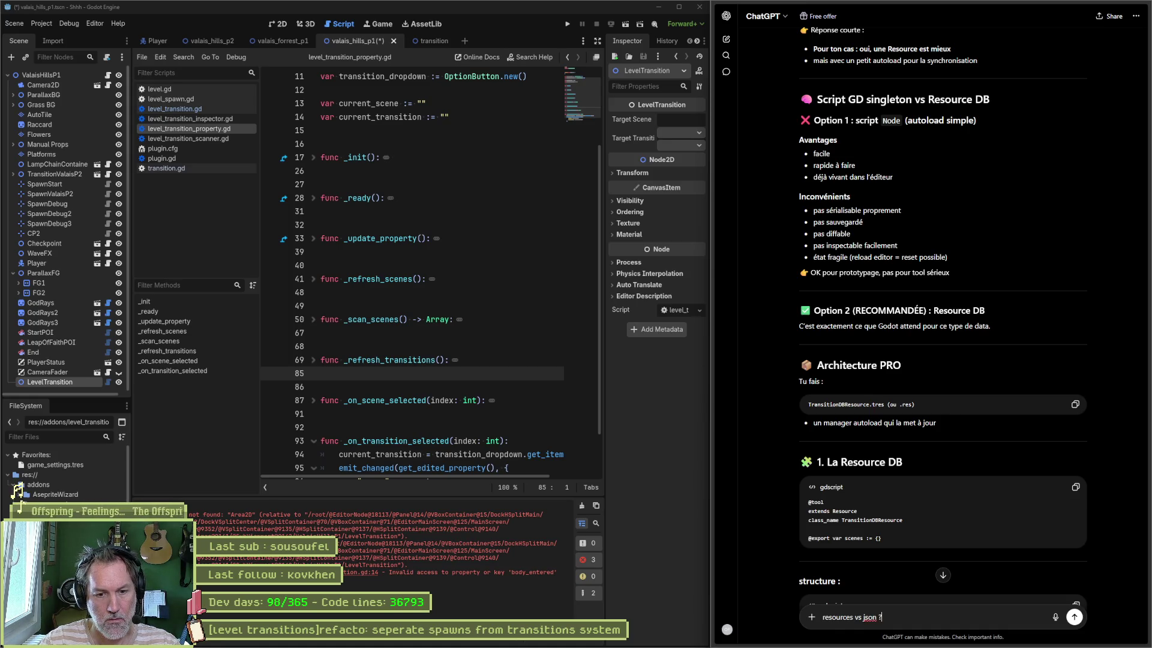
Send 'resources vs json ?', read the Resource-favouring answer, and begin the complete-version request
{"action": "key", "text": "Return"}
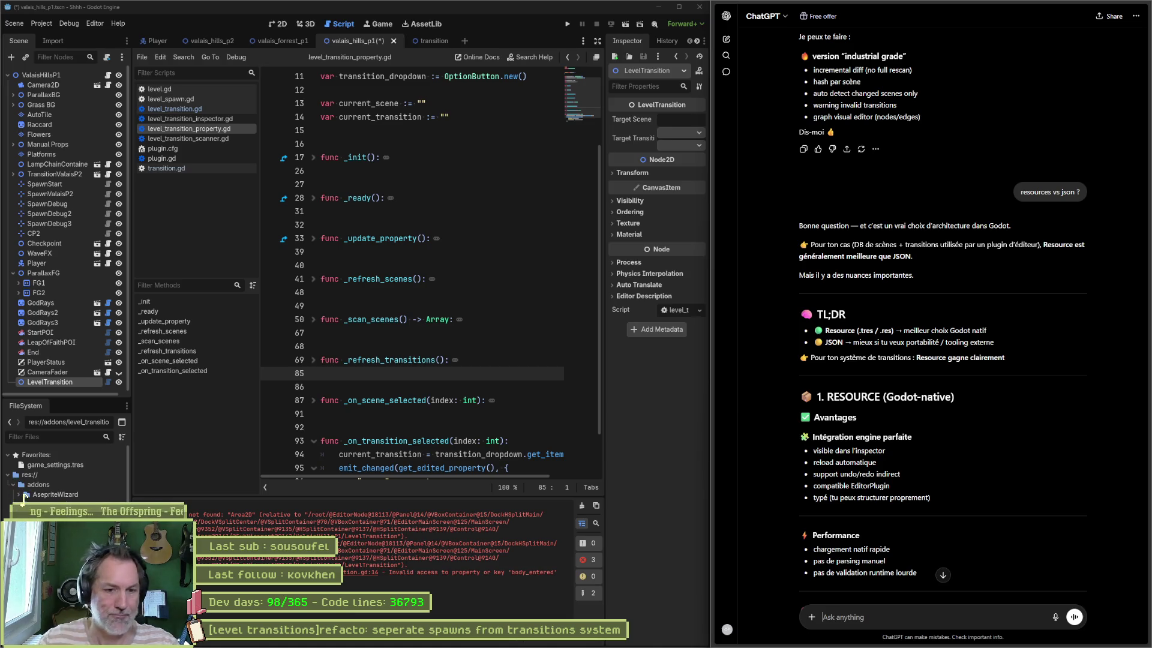
{"action": "scroll", "coordinate": [987, 516], "scroll_direction": "down", "scroll_amount": 1}
{"action": "scroll", "coordinate": [991, 509], "scroll_direction": "down", "scroll_amount": 3}
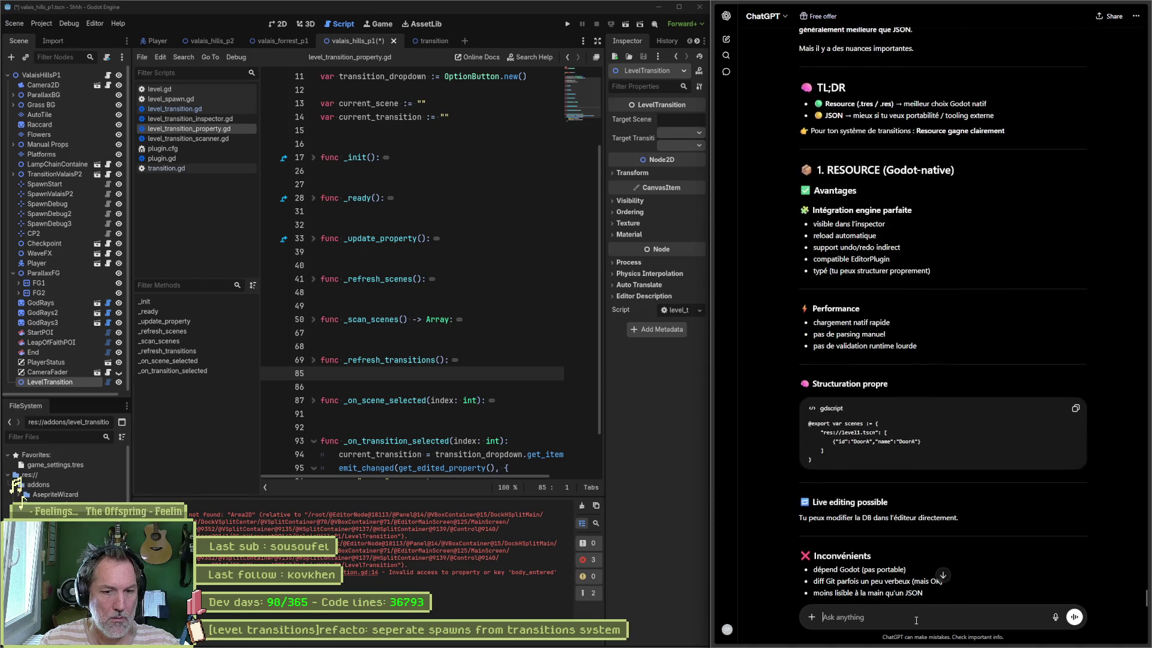
{"action": "type", "text": "fais-moi la version completet du systeme avec db en resource"}
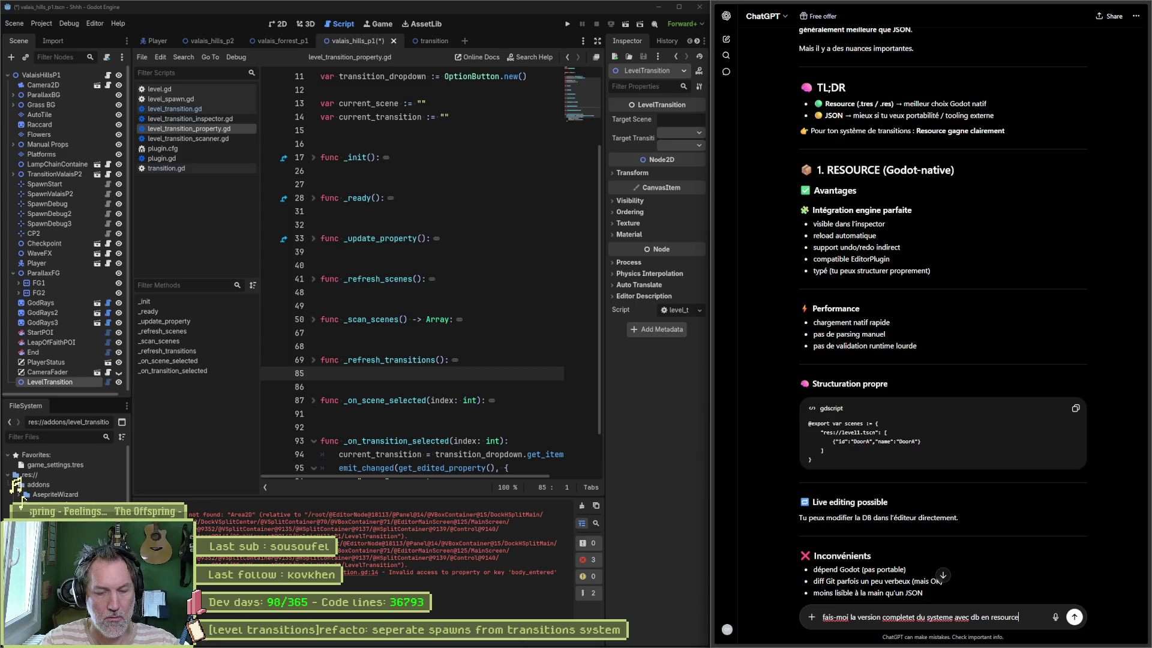
Request the complete Resource-based system and select transition_db_resource.gd from the final architecture
{"action": "key", "text": "Return"}
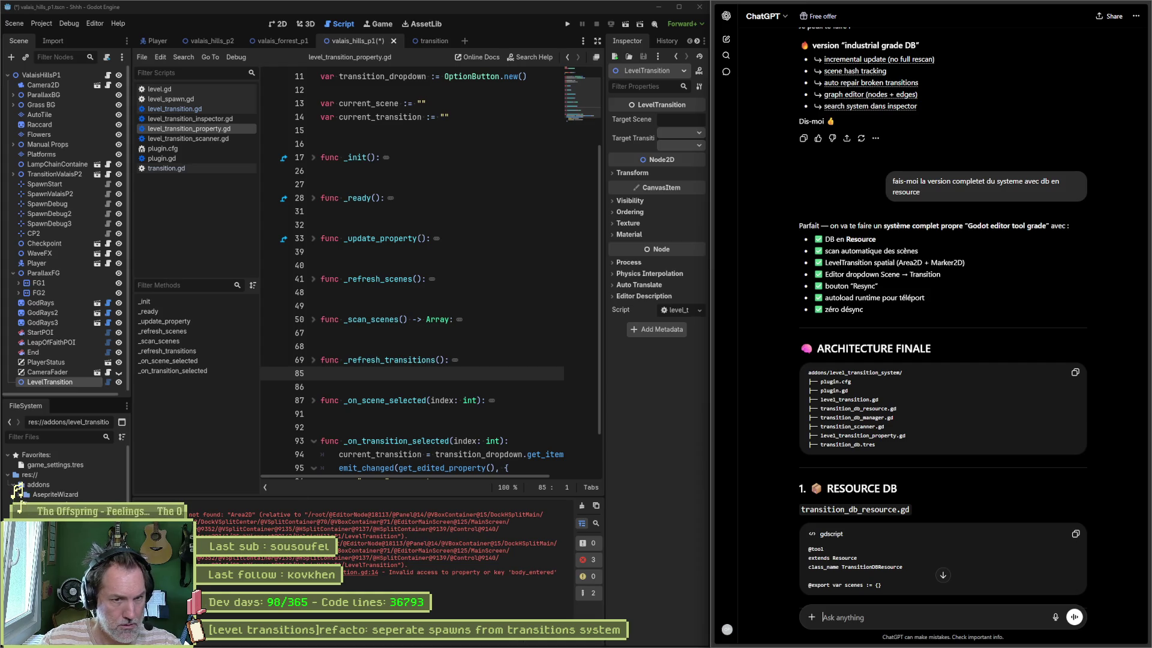
{"action": "double_click", "coordinate": [821, 408]}
{"action": "key", "text": "ctrl+c"}
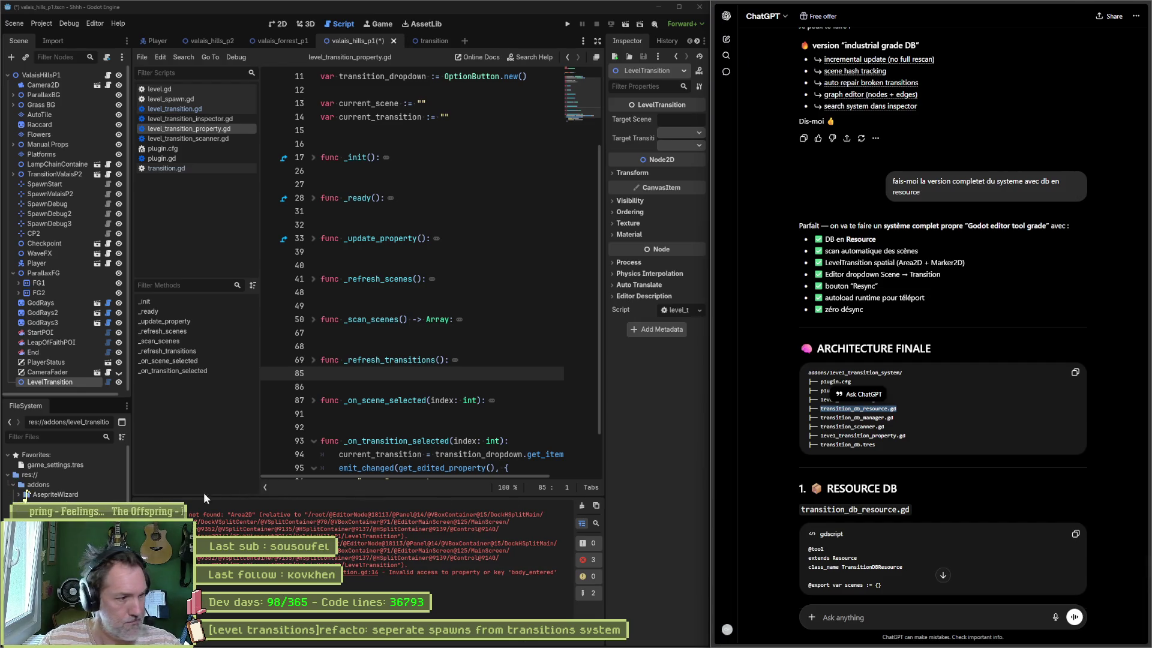
{"action": "right_click", "coordinate": [77, 483]}
Create the script level_transition_db_resource.gd in the addon folder
{"action": "mouse_move", "coordinate": [150, 488]}
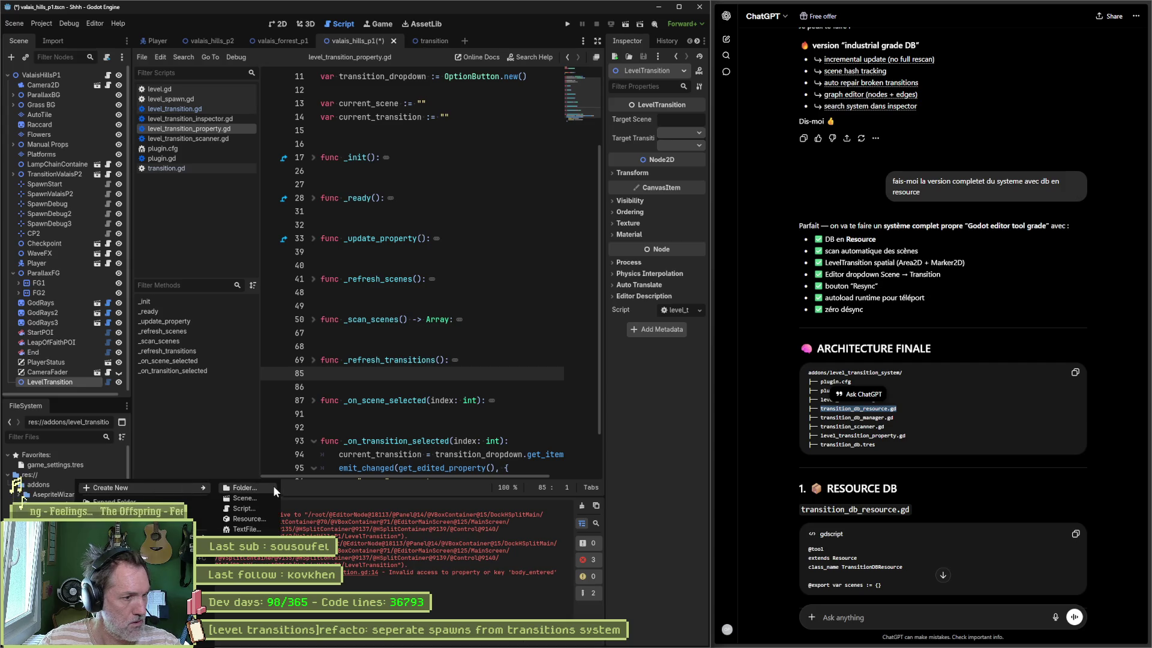
{"action": "left_click", "coordinate": [246, 509]}
{"action": "key", "text": "ctrl+v"}
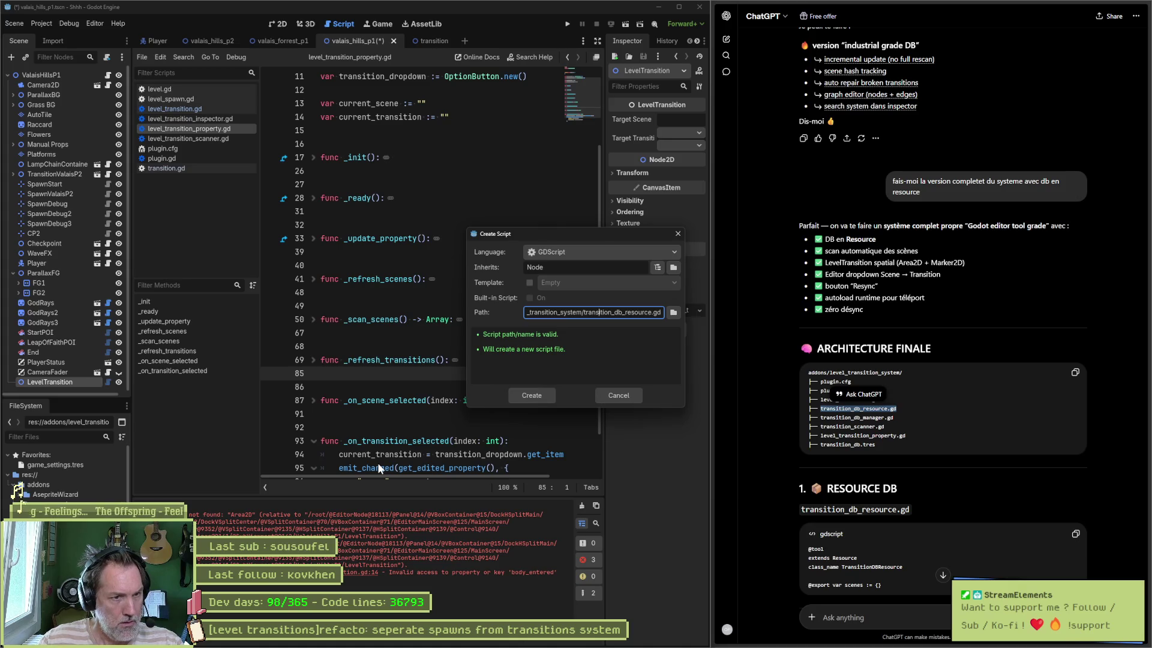
{"action": "type", "text": "level_"}
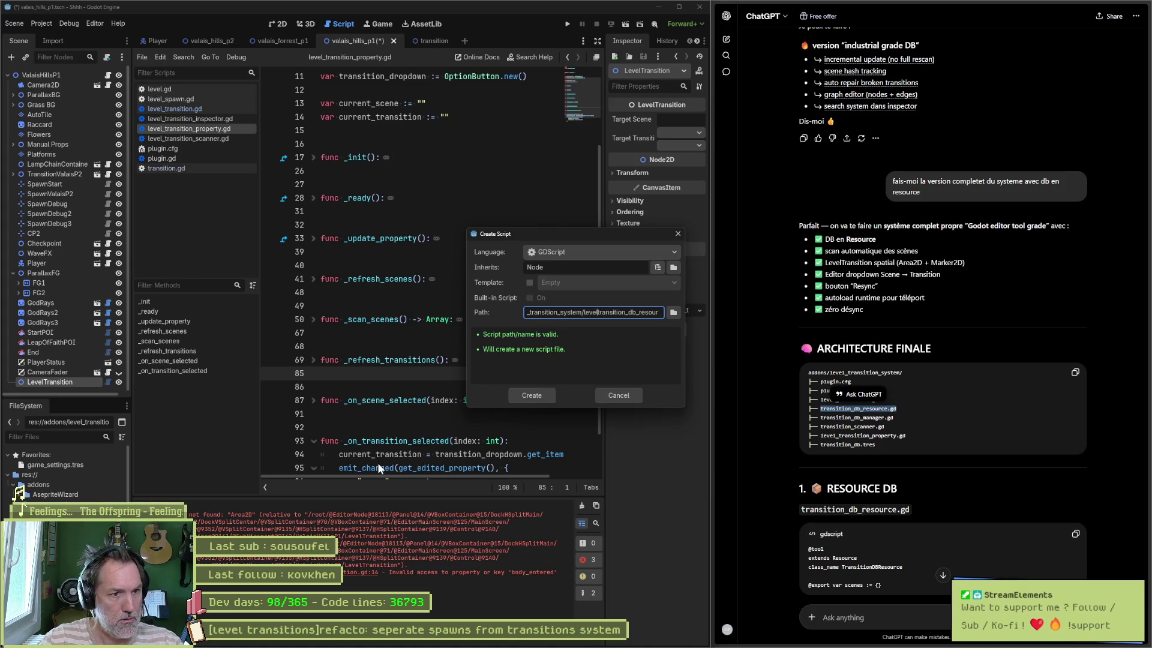
{"action": "key", "text": "Return"}
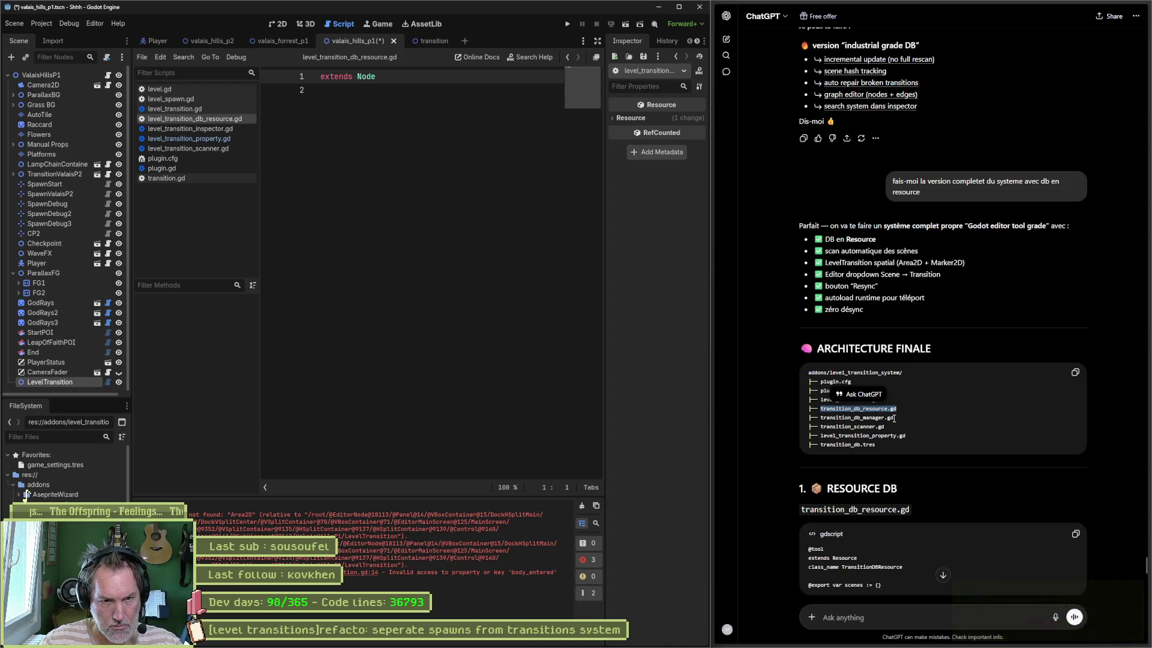
Create another script named level_transition_db_resource, producing a duplicate level_transition_db_resource.gd.gd
{"action": "left_click_drag", "start_coordinate": [884, 418], "coordinate": [821, 419]}
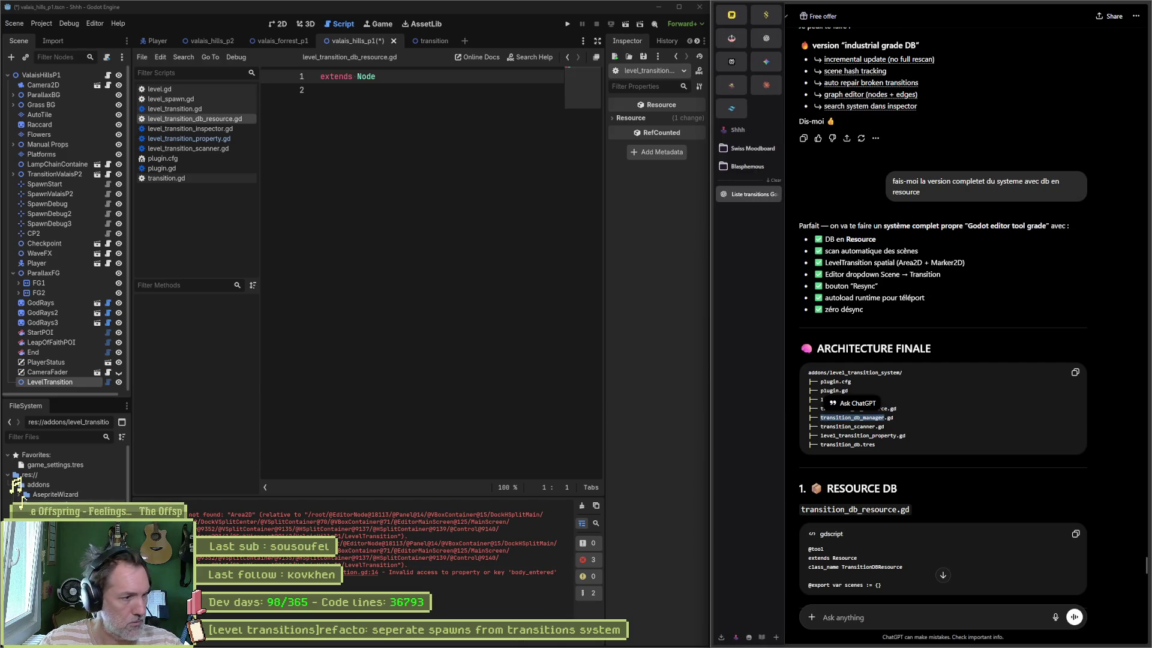
{"action": "right_click", "coordinate": [57, 483]}
{"action": "right_click", "coordinate": [46, 482]}
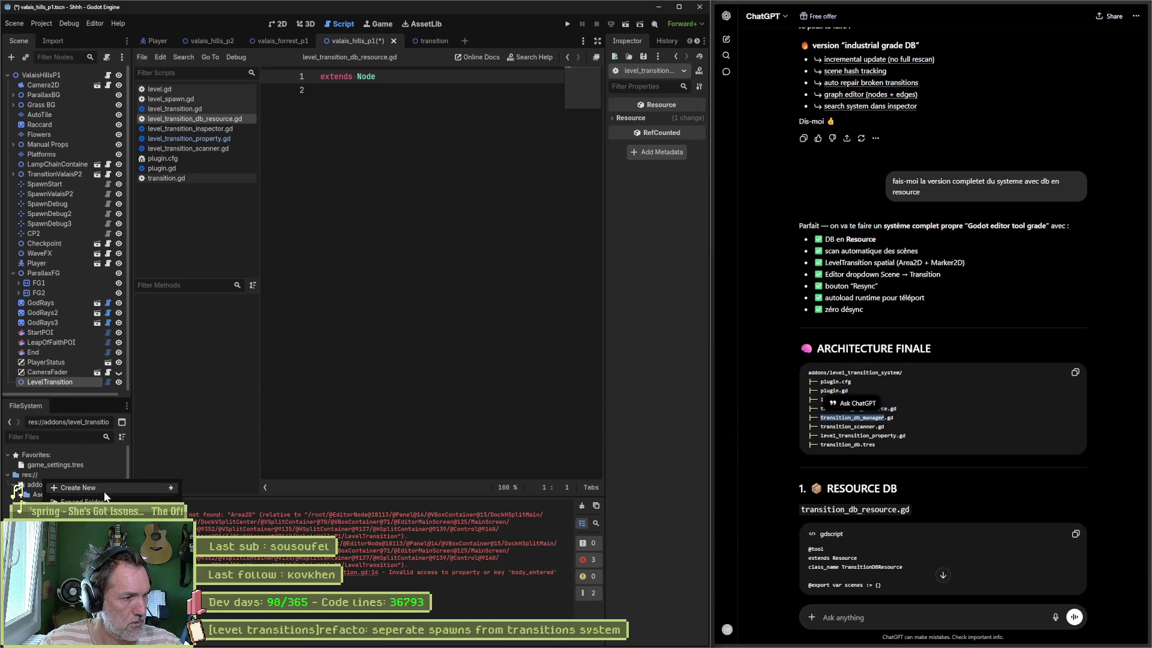
{"action": "mouse_move", "coordinate": [120, 487]}
{"action": "left_click", "coordinate": [217, 507]}
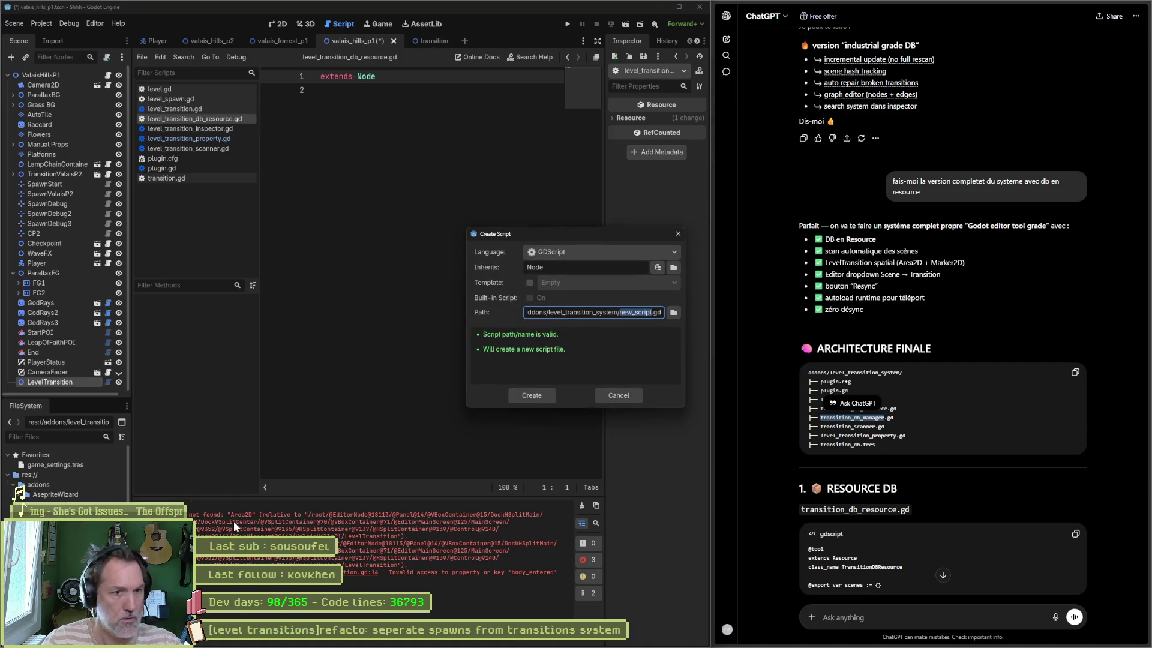
{"action": "type", "text": "level_transition_db_resource"}
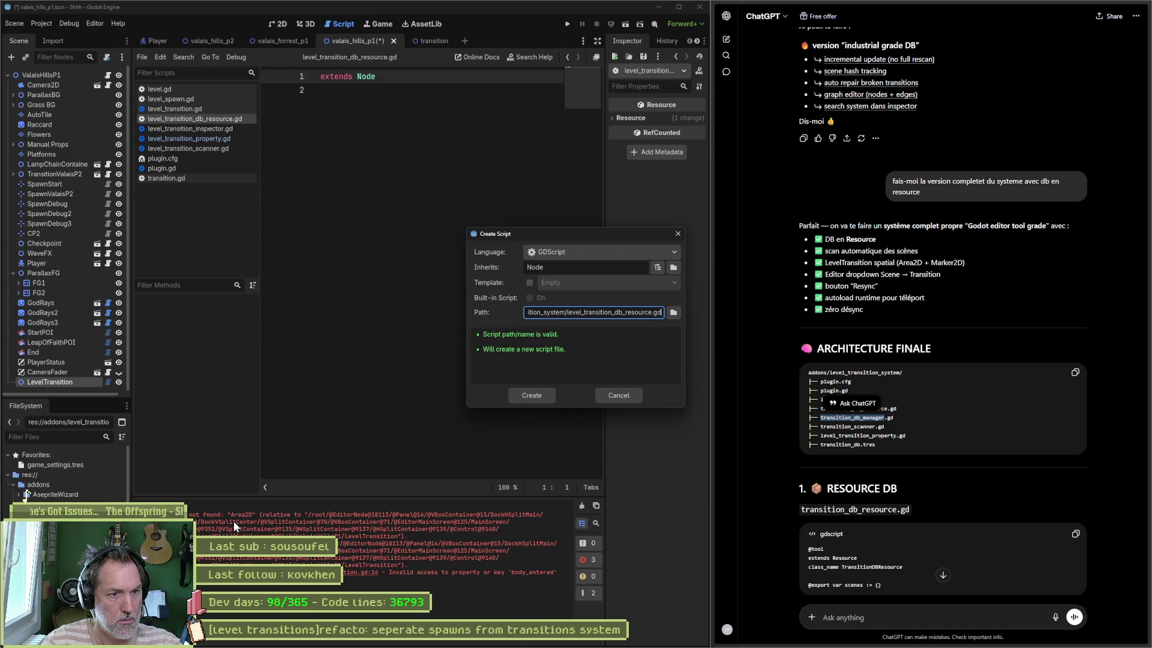
{"action": "key", "text": "Return"}
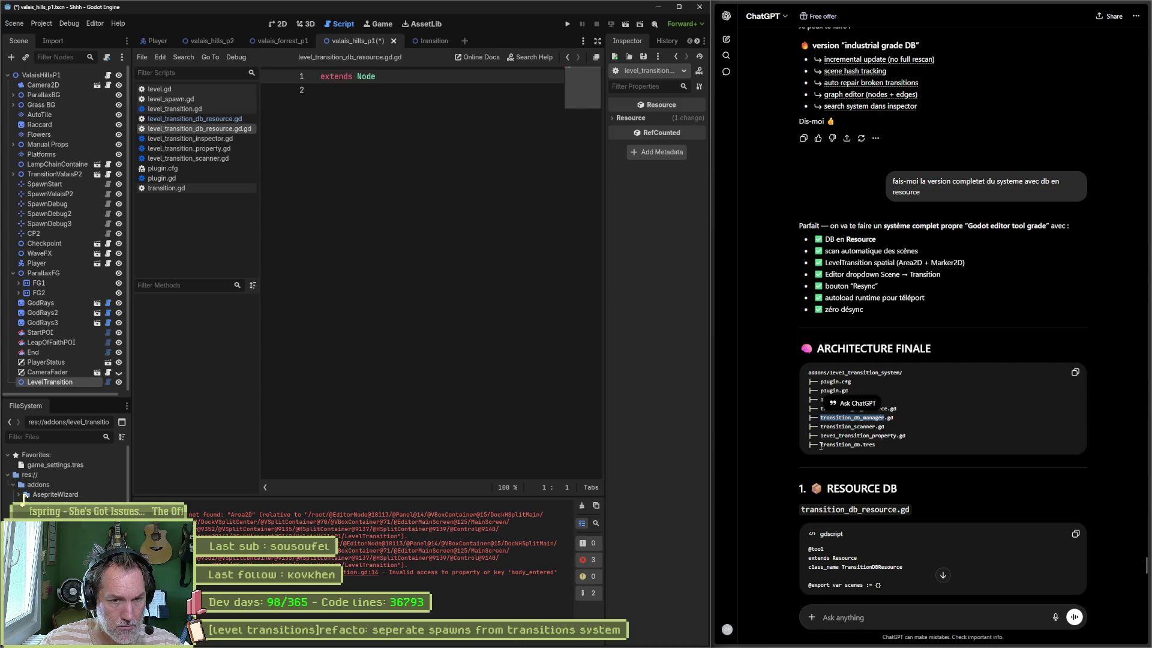
{"action": "double_click", "coordinate": [834, 445]}
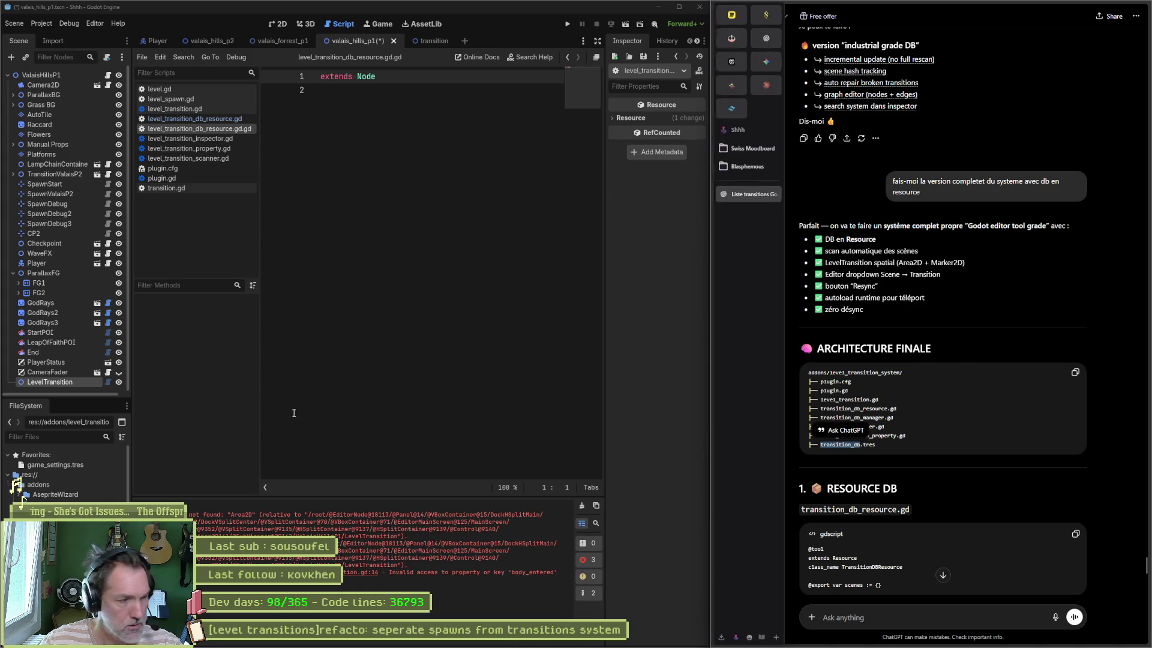
Start and cancel a new resource in the addons folder, then widen the FileSystem panel
{"action": "right_click", "coordinate": [65, 483]}
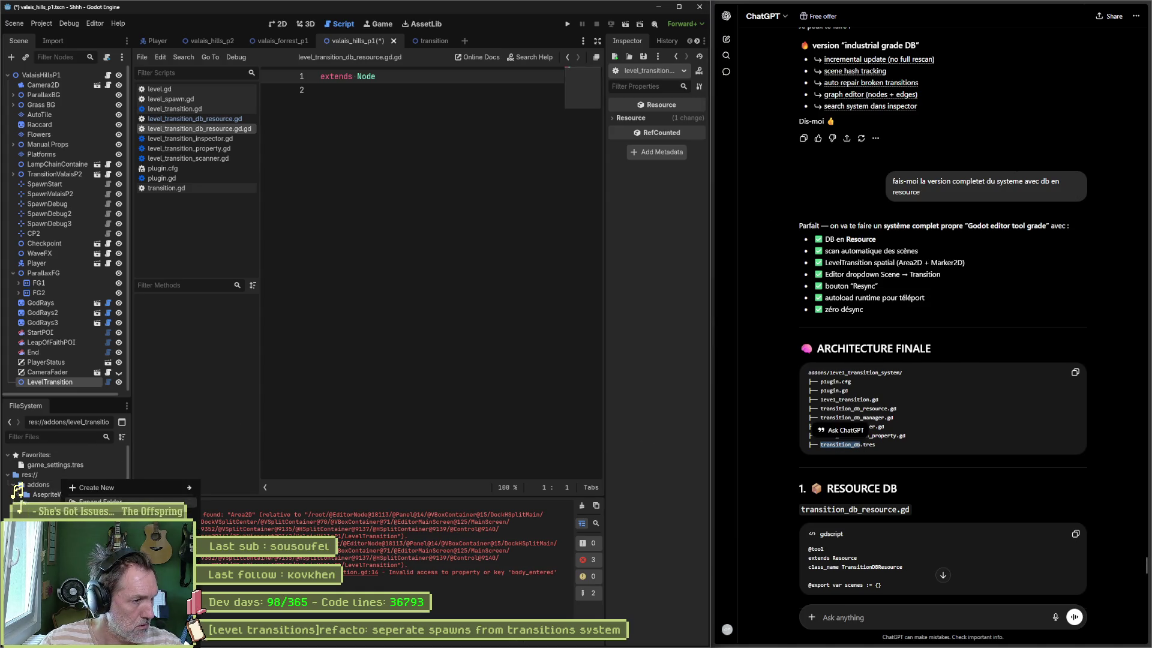
{"action": "mouse_move", "coordinate": [174, 487]}
{"action": "left_click", "coordinate": [228, 522]}
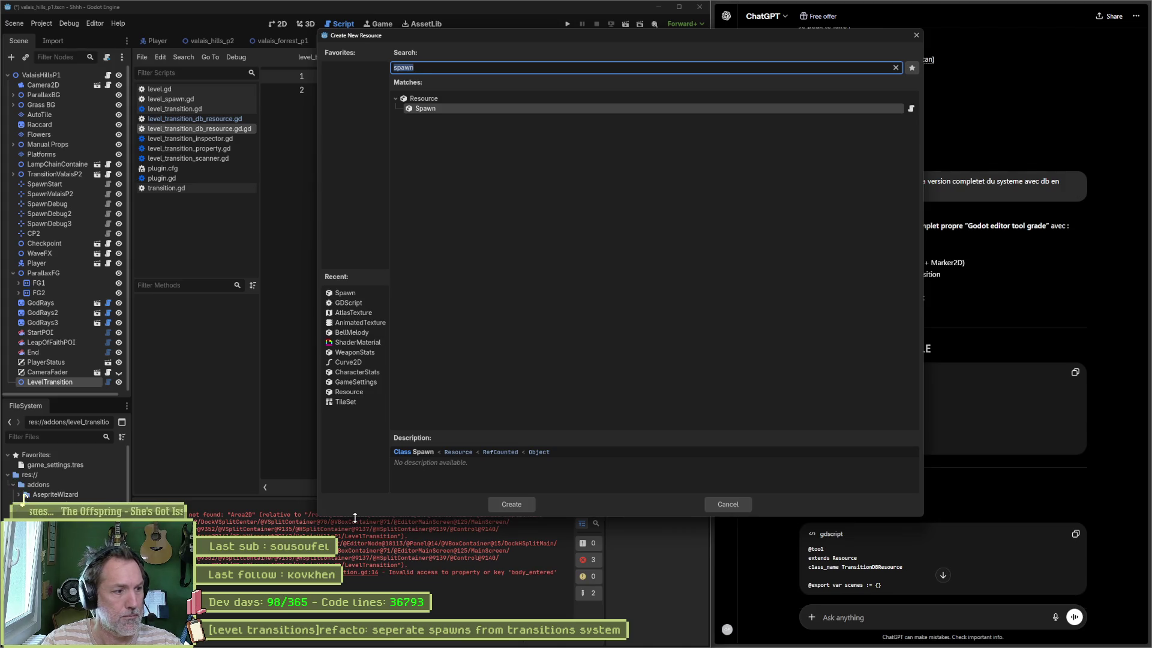
{"action": "left_click", "coordinate": [728, 504]}
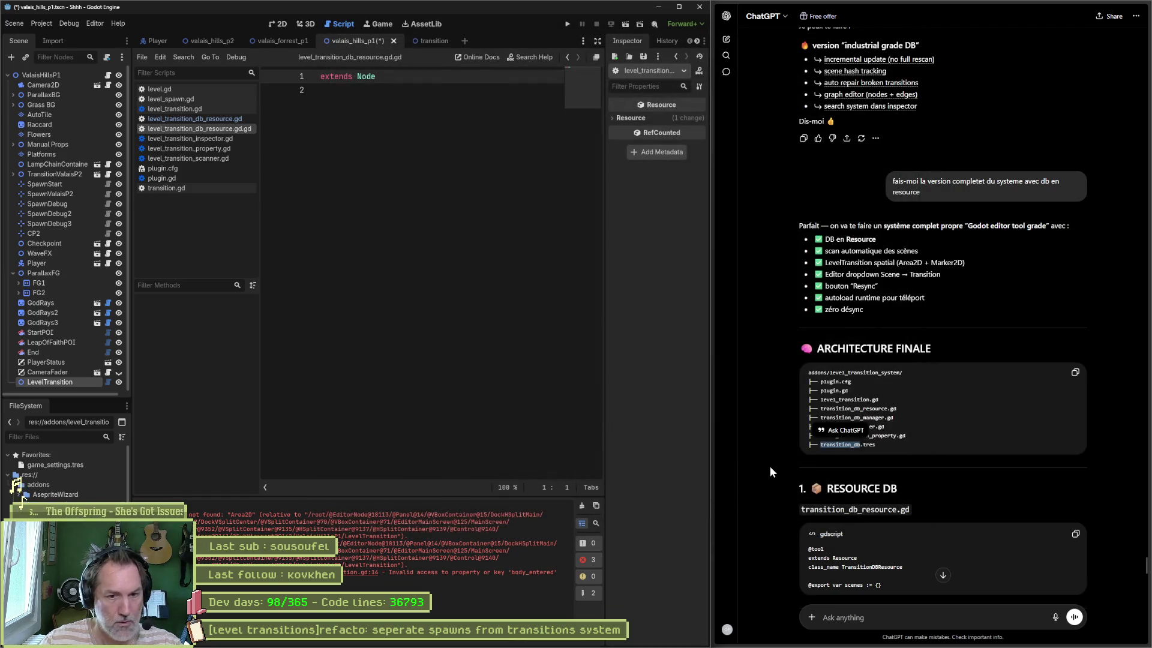
{"action": "scroll", "coordinate": [769, 462], "scroll_direction": "down", "scroll_amount": 3}
{"action": "scroll", "coordinate": [769, 458], "scroll_direction": "down", "scroll_amount": 1}
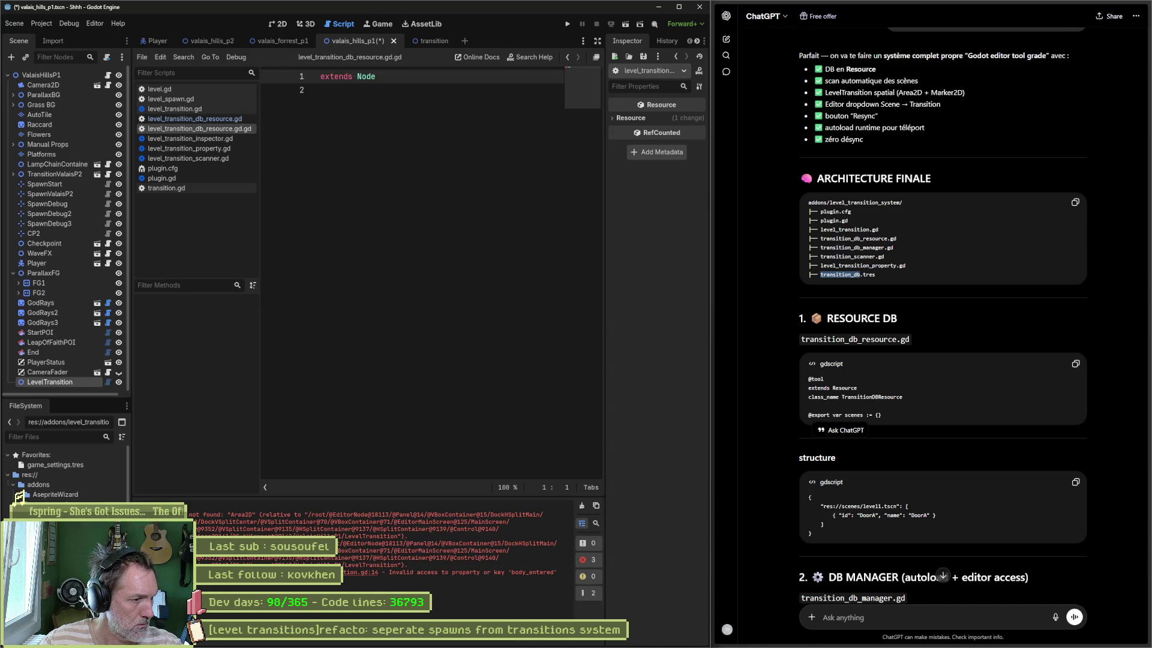
{"action": "left_click_drag", "start_coordinate": [131, 340], "coordinate": [155, 340]}
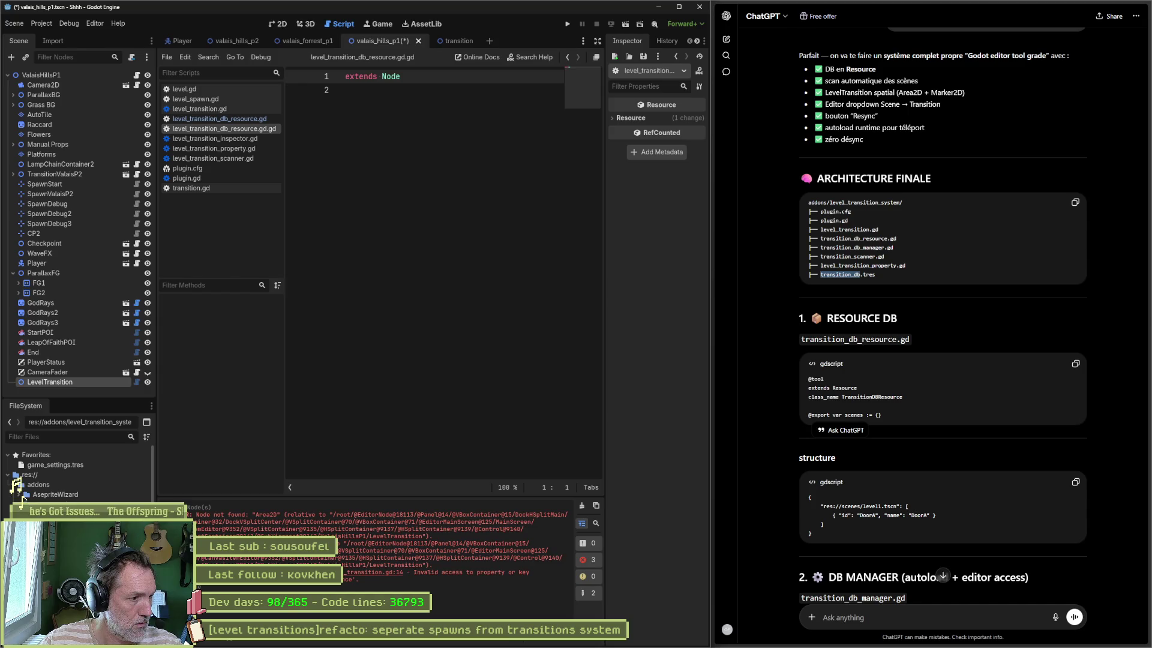
Delete the duplicate .gd.gd script and paste ChatGPT's resource DB code into level_transition_db_resource.gd
{"action": "key", "text": "Delete"}
{"action": "key", "text": "Return"}
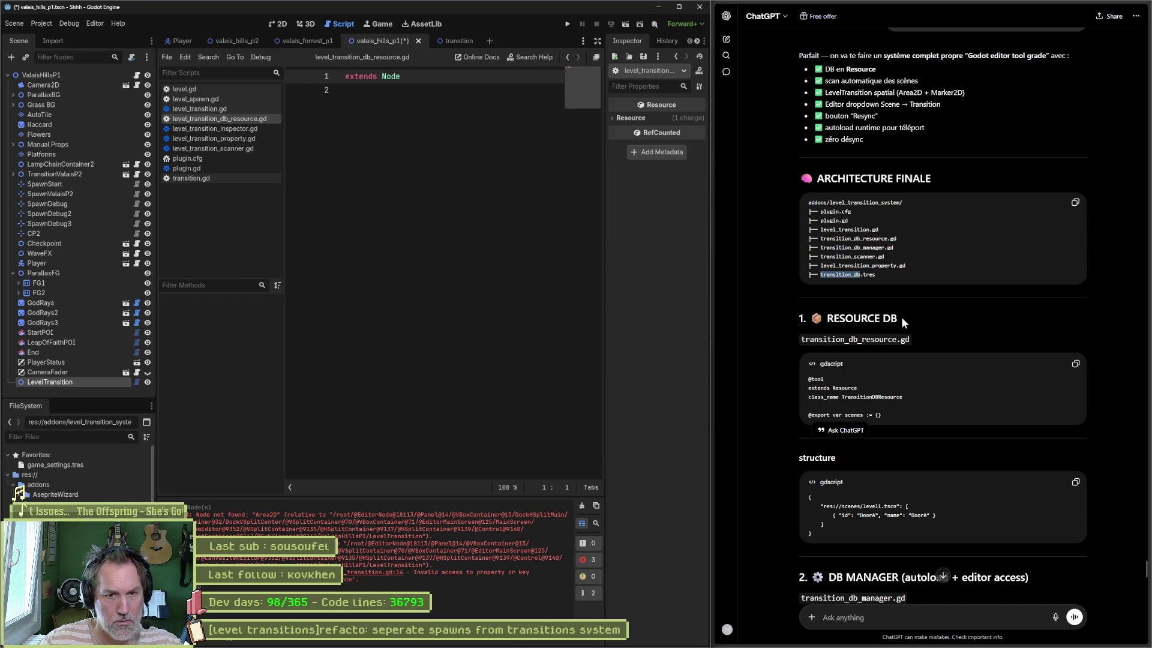
{"action": "left_click", "coordinate": [1075, 363]}
{"action": "left_click", "coordinate": [443, 153]}
{"action": "key", "text": "ctrl+a"}
{"action": "key", "text": "ctrl+v"}
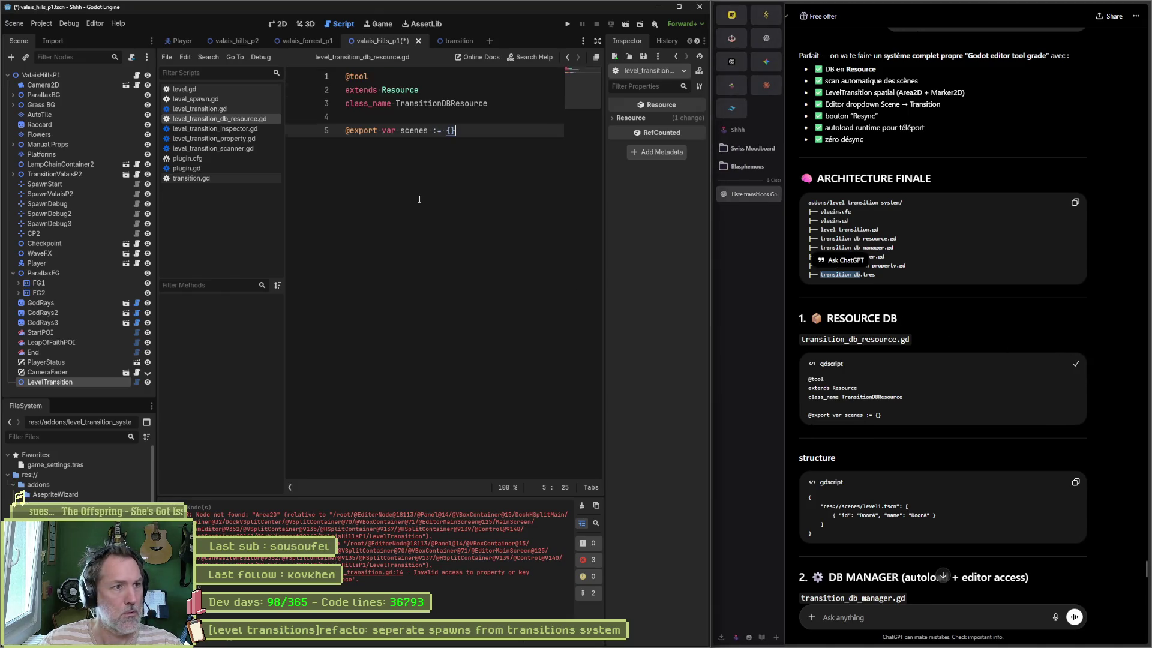
Rename the class_name to LevelTransitionDBResource and save the script
{"action": "left_click", "coordinate": [396, 103]}
{"action": "type", "text": "K"}
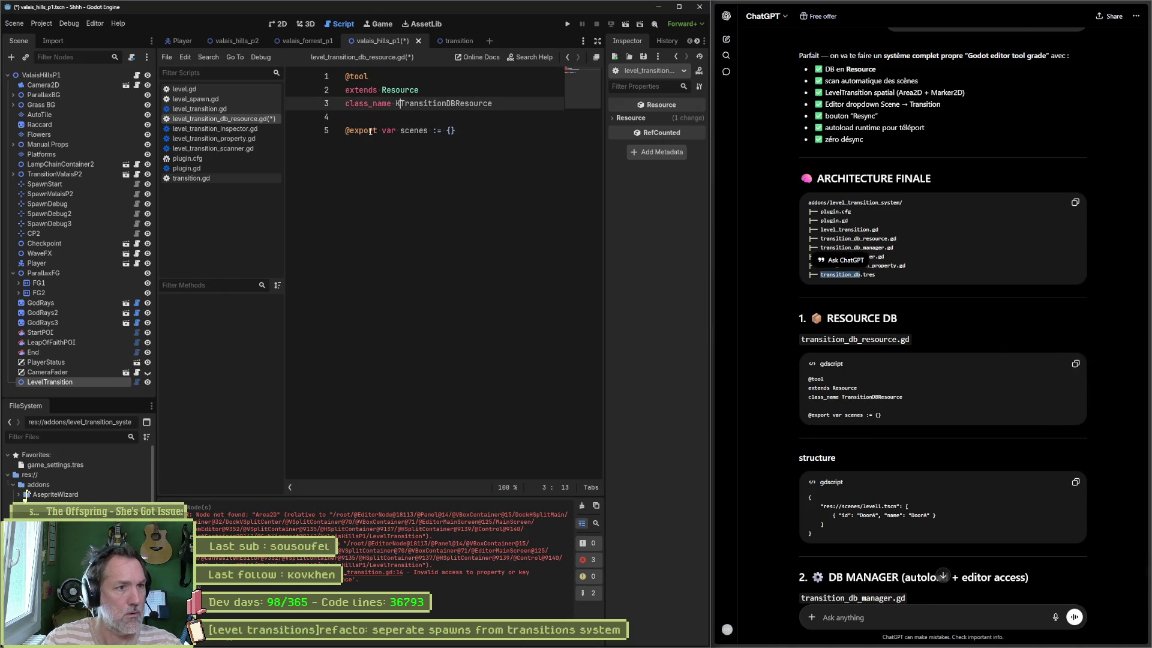
{"action": "key", "text": "BackSpace"}
{"action": "type", "text": "el"}
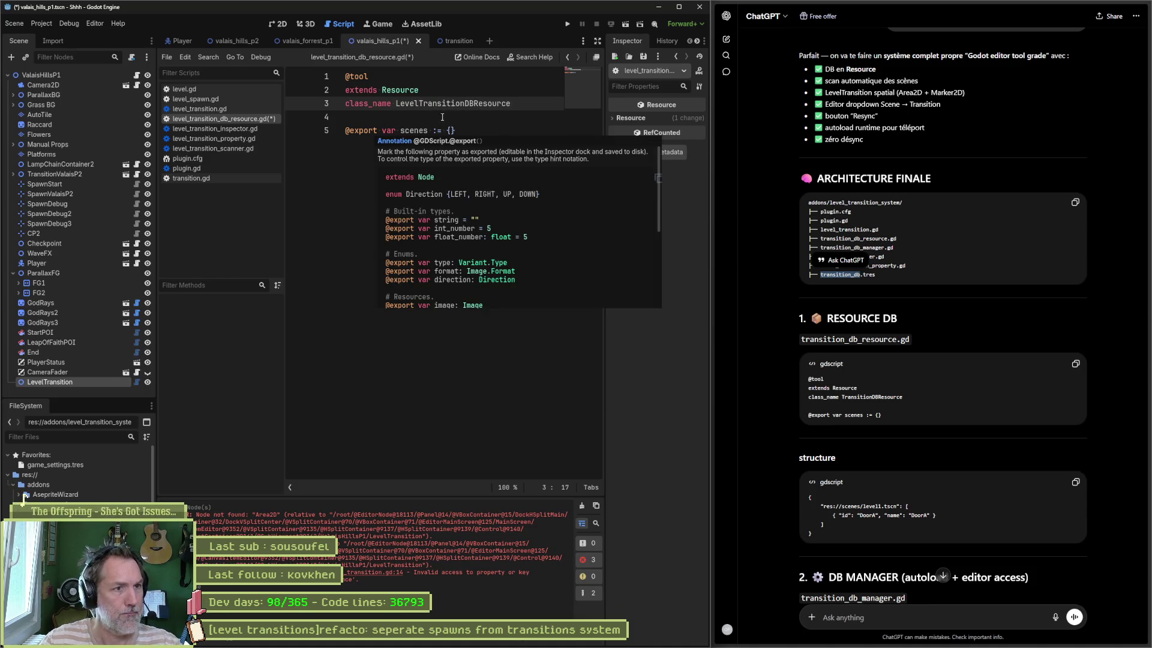
{"action": "left_click", "coordinate": [350, 131]}
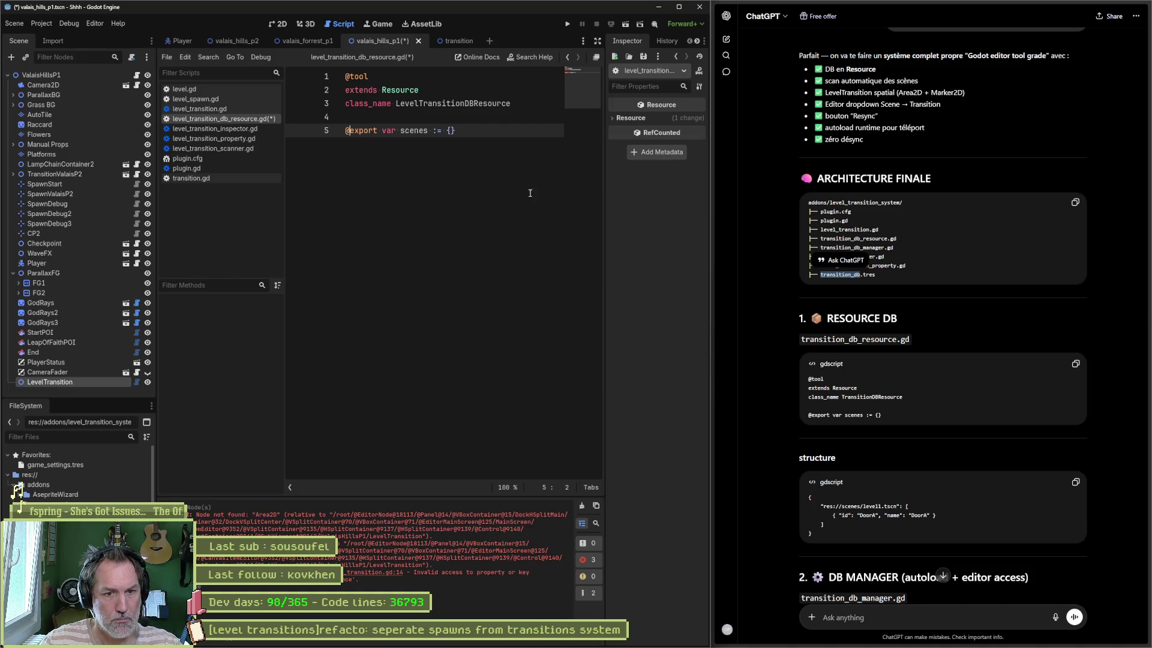
{"action": "key", "text": "ctrl+s"}
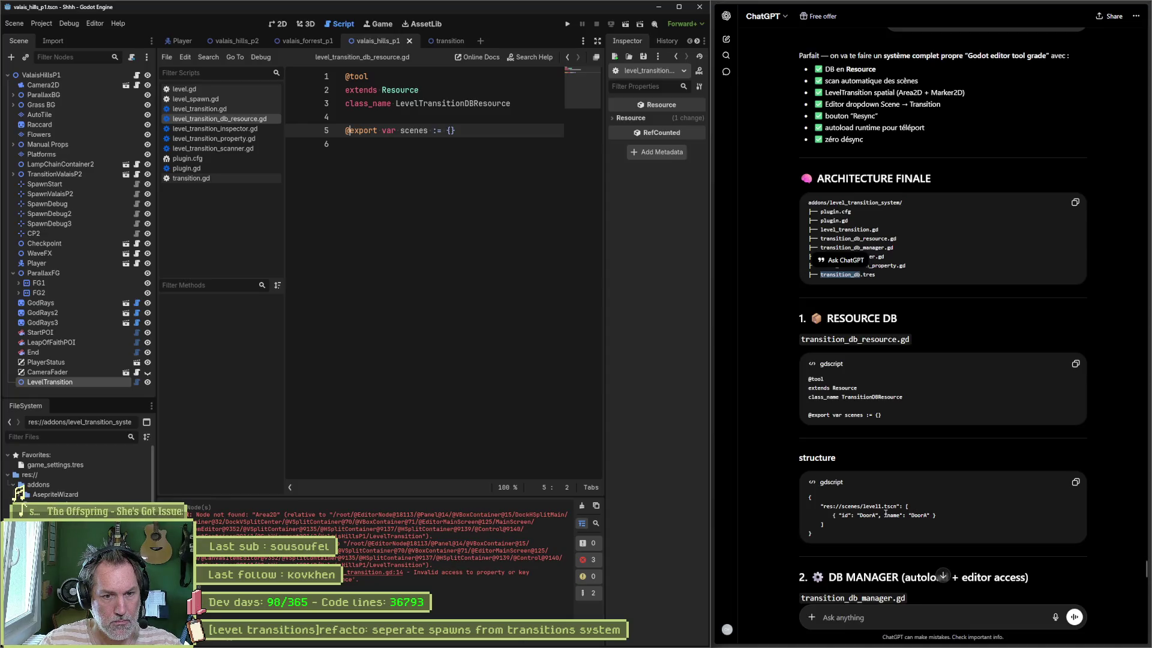
Copy ChatGPT's DB manager code
{"action": "scroll", "coordinate": [1110, 524], "scroll_direction": "down", "scroll_amount": 4}
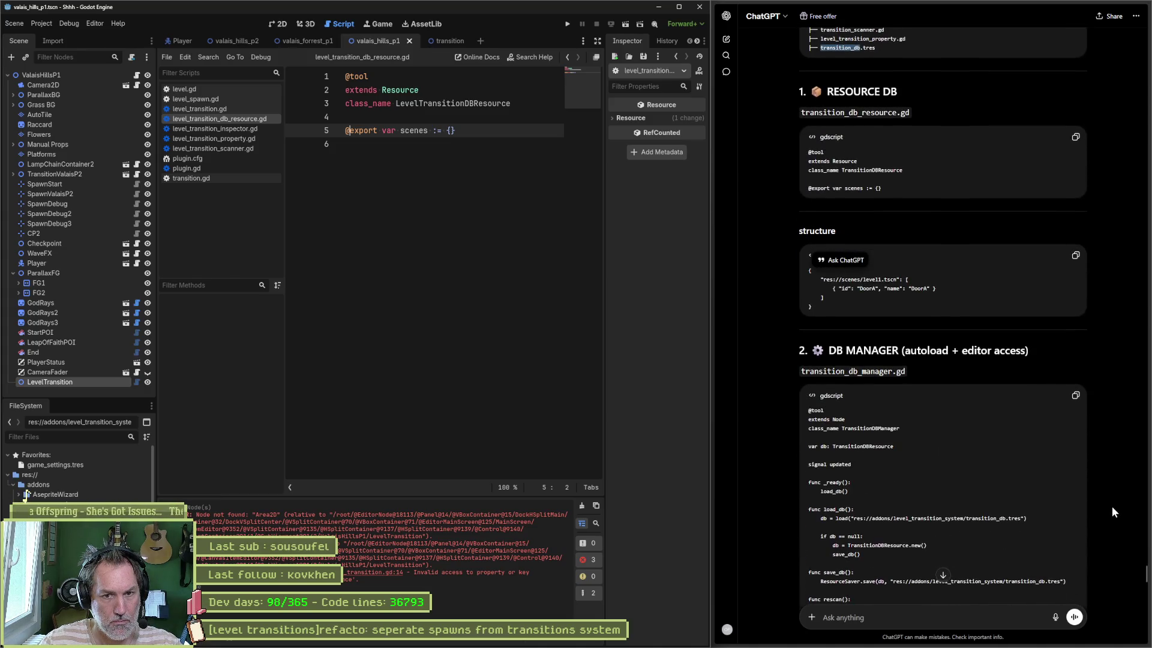
{"action": "scroll", "coordinate": [1111, 512], "scroll_direction": "down", "scroll_amount": 2}
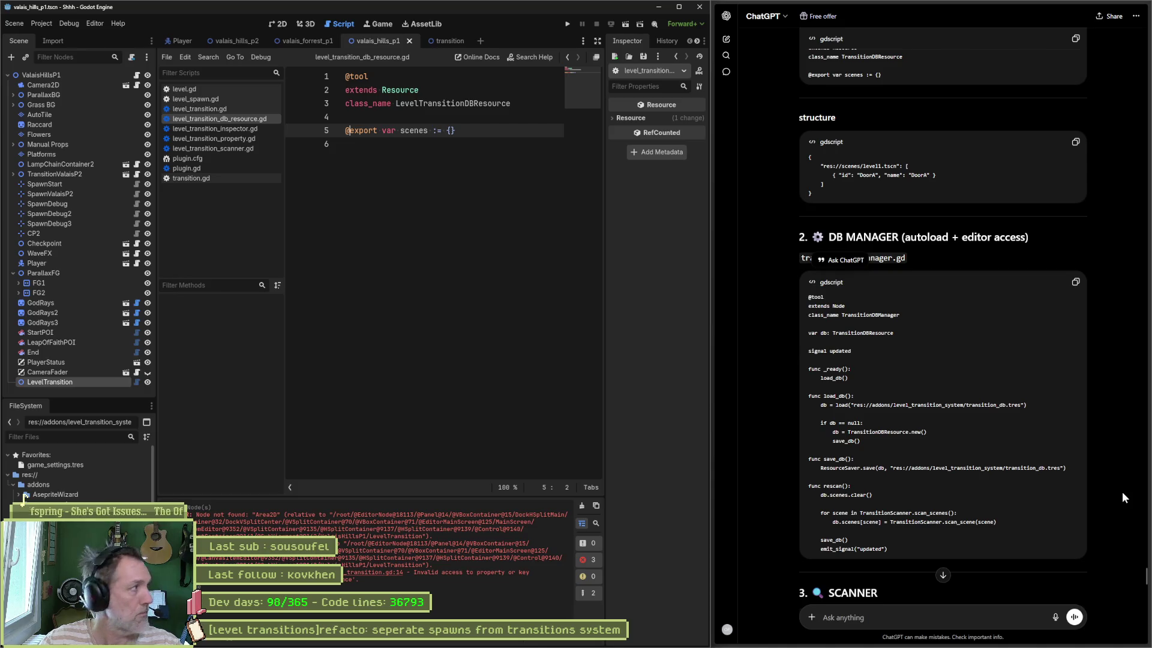
{"action": "left_click", "coordinate": [1075, 281]}
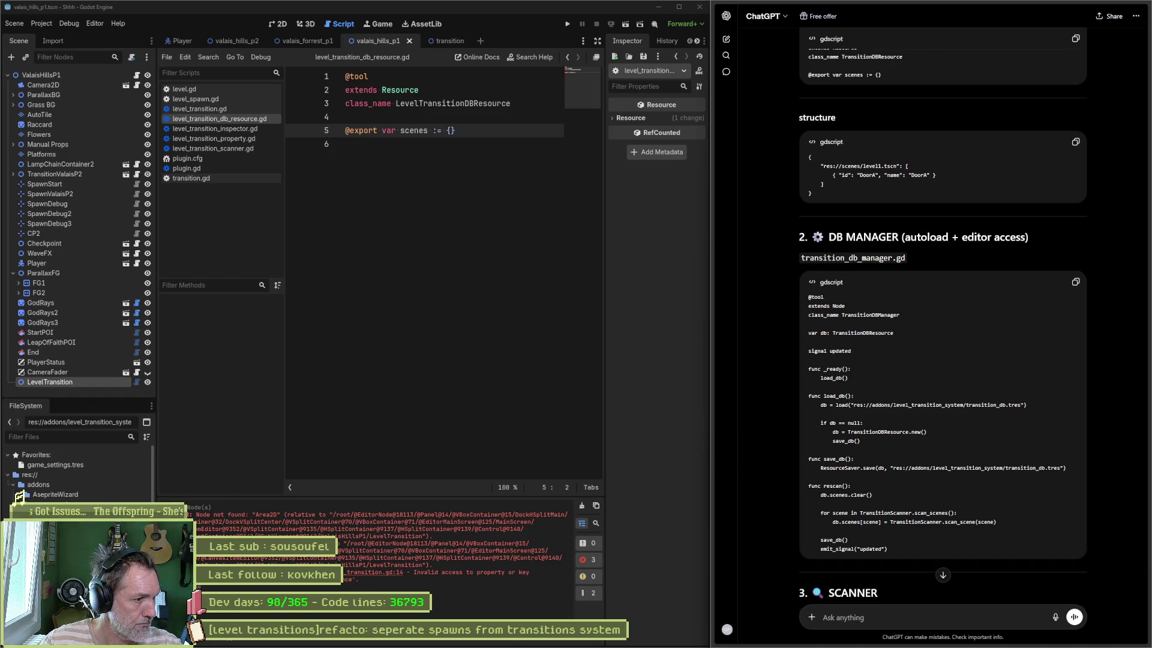
{"action": "right_click", "coordinate": [58, 482]}
Create level_transition_db_manager.gd in the addon folder and select its default extends Node text
{"action": "mouse_move", "coordinate": [154, 487]}
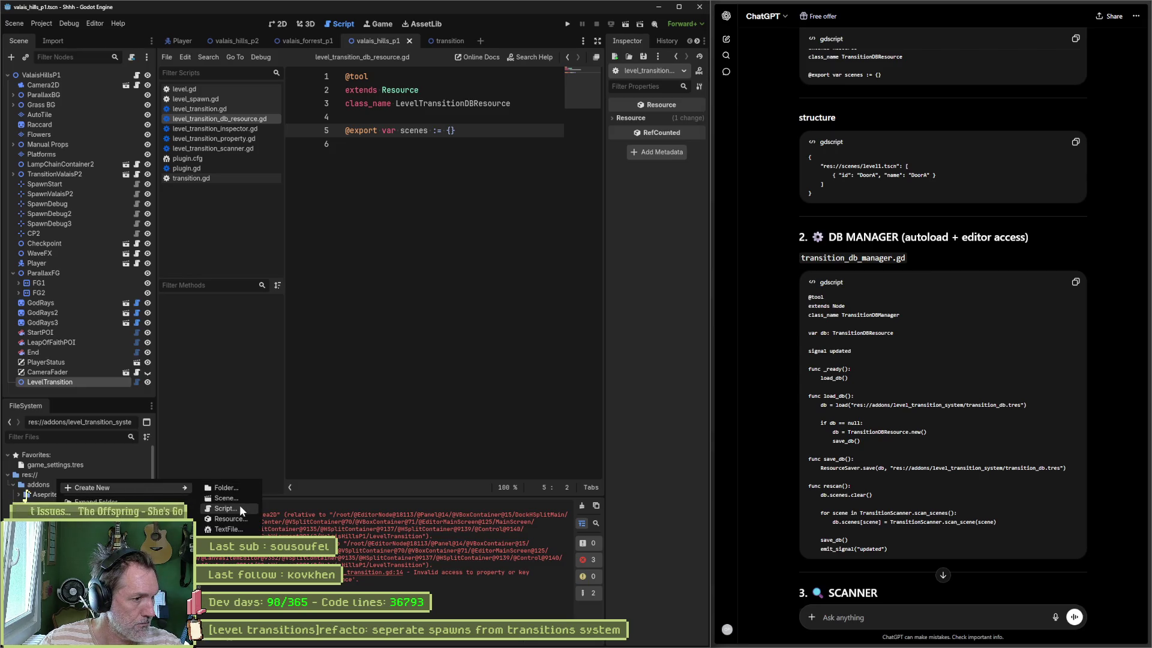
{"action": "left_click", "coordinate": [240, 509]}
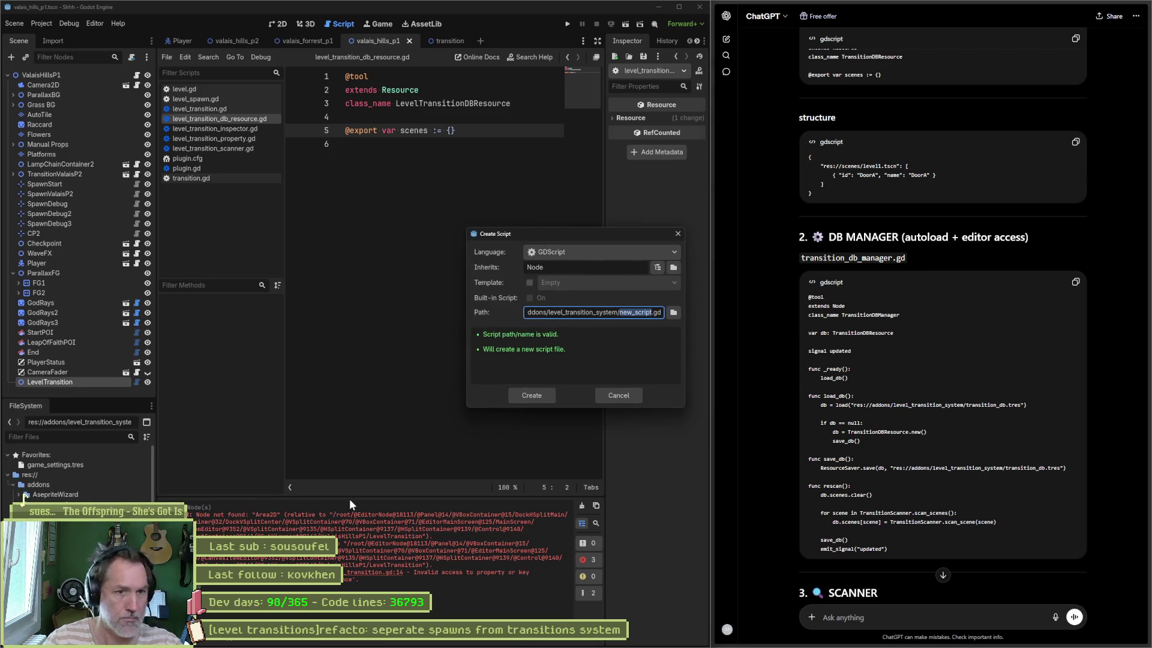
{"action": "type", "text": "level_"}
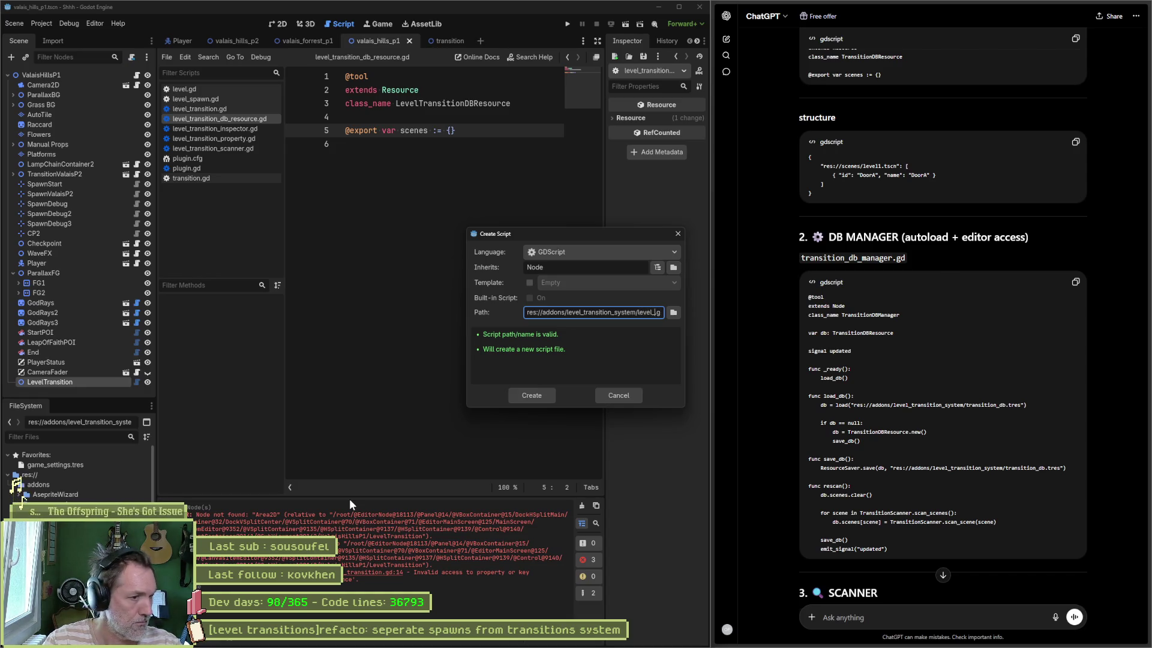
{"action": "type", "text": "transition"}
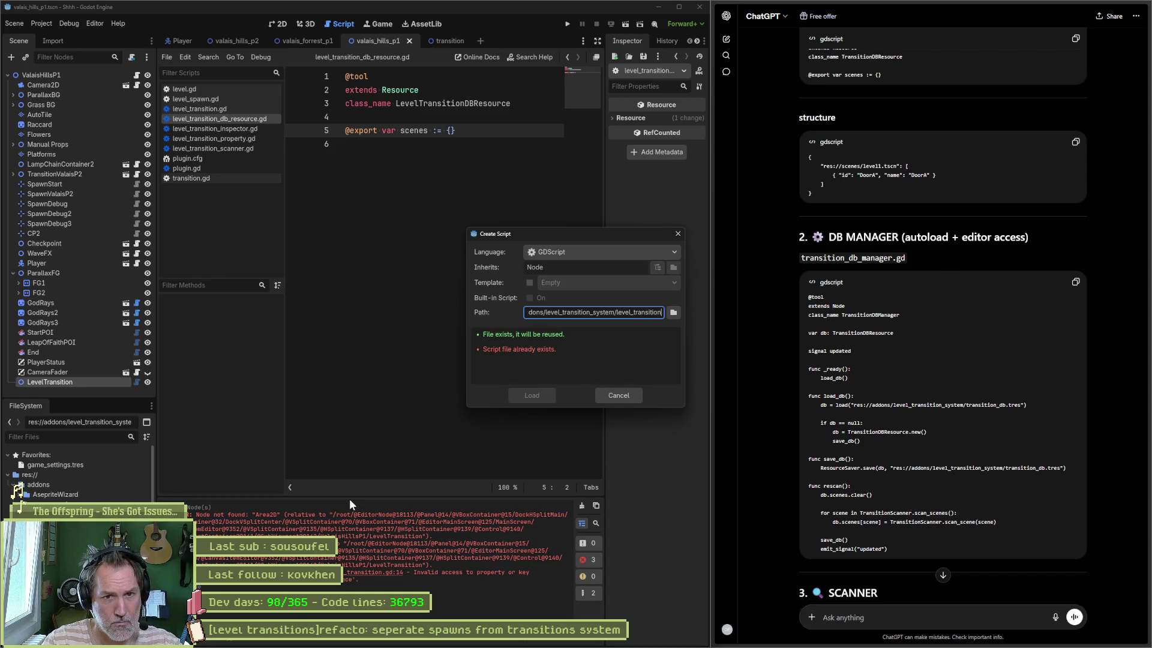
{"action": "type", "text": "_db_manager"}
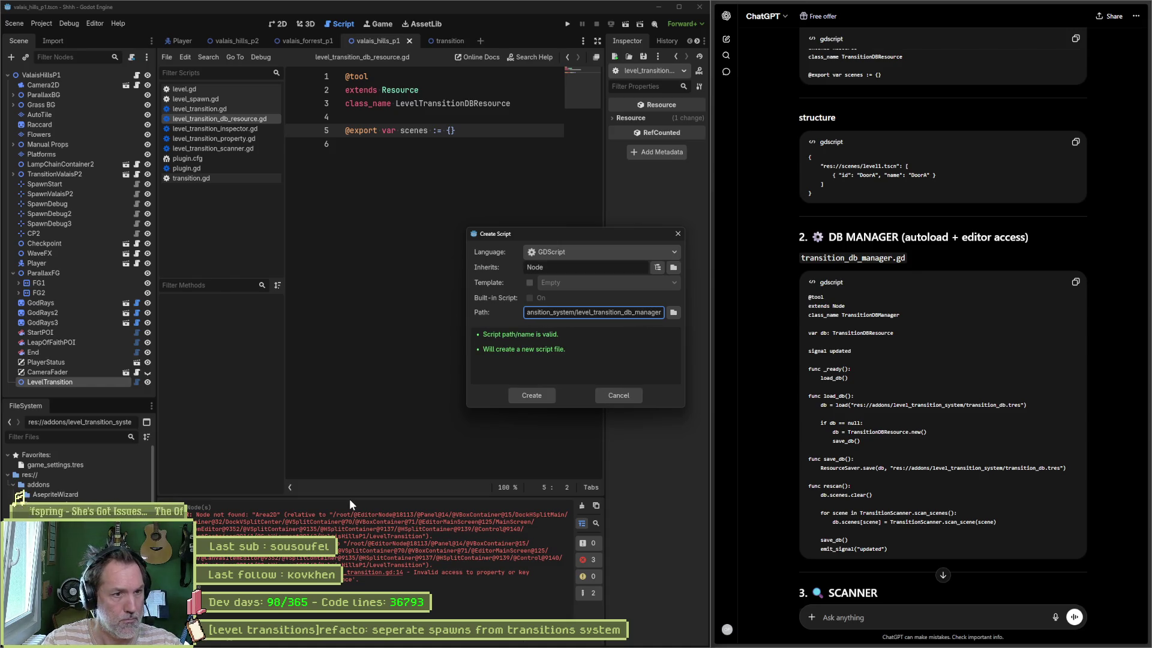
{"action": "key", "text": "Return"}
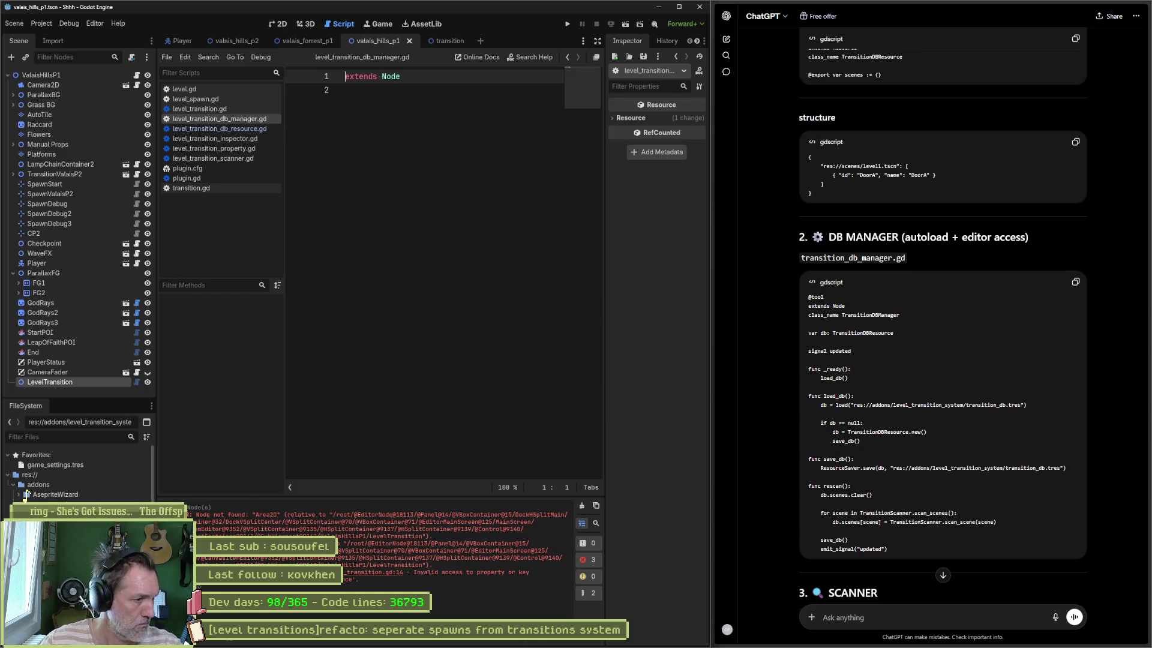
{"action": "key", "text": "ctrl+a"}
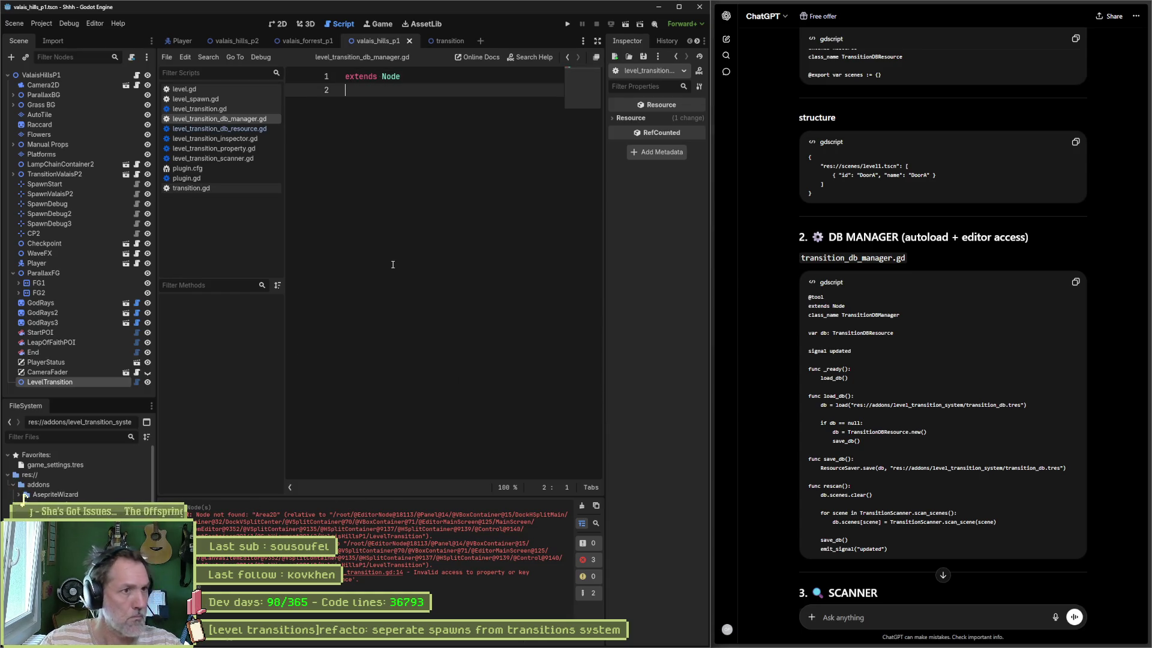
Paste the DB manager code, renaming the class to LevelTransitionDBManager and the resource type to LevelTransitionDBResource
{"action": "key", "text": "ctrl+v"}
{"action": "left_click", "coordinate": [396, 103]}
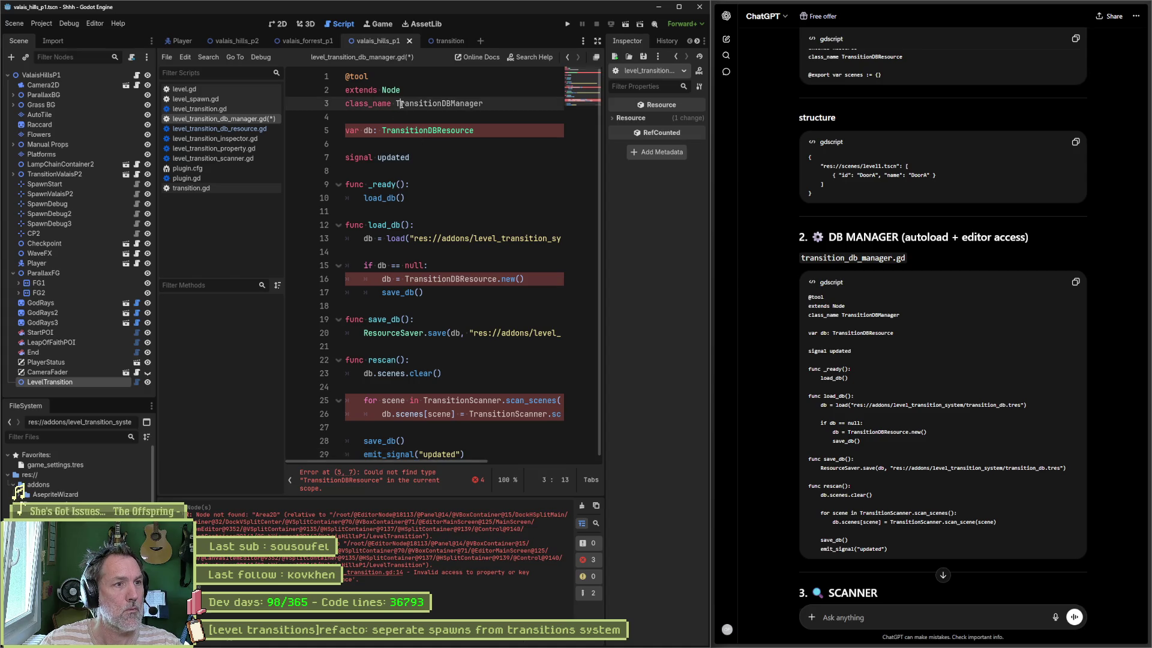
{"action": "type", "text": "Level"}
{"action": "left_click", "coordinate": [376, 131]}
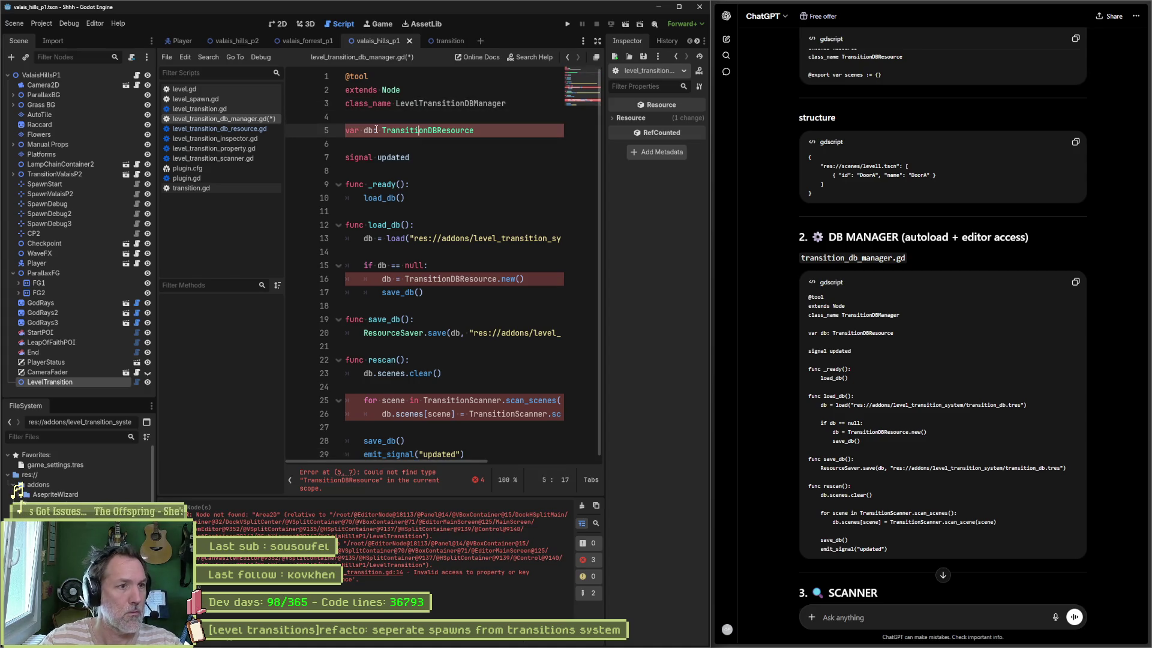
{"action": "type", "text": "Level"}
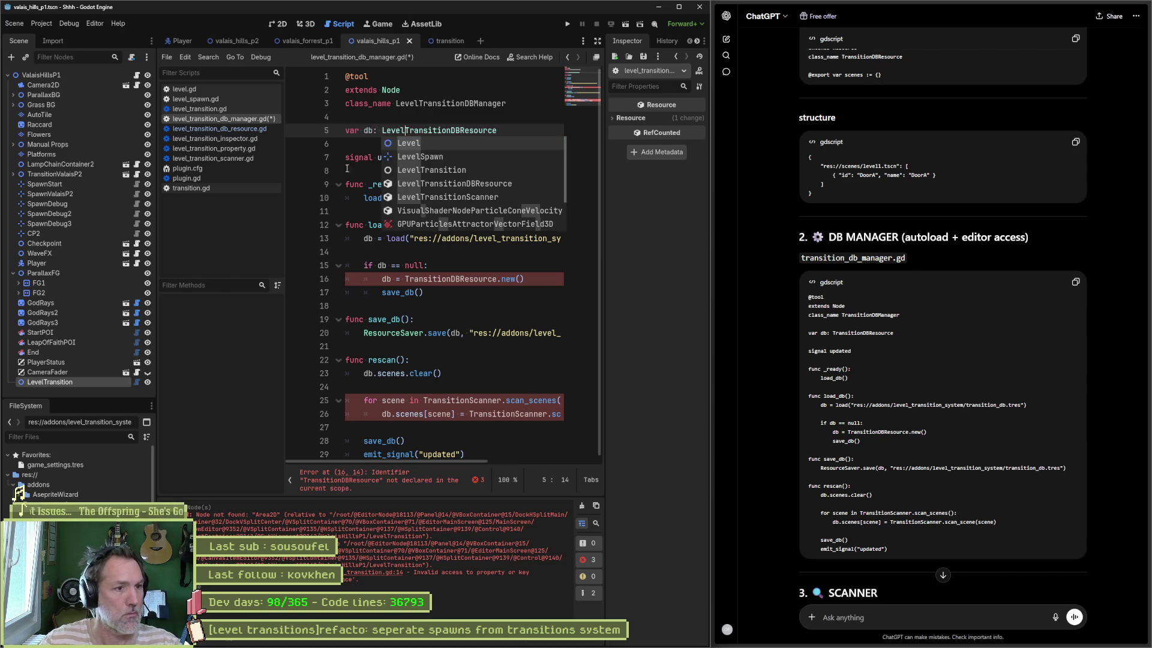
{"action": "double_click", "coordinate": [438, 130]}
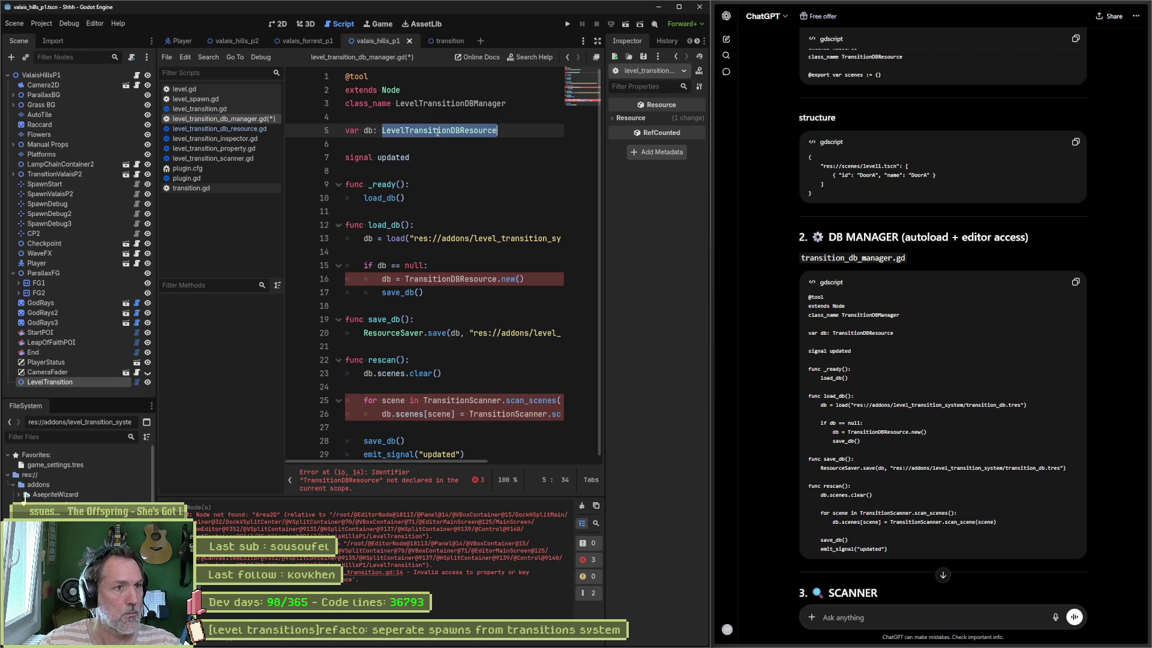
{"action": "key", "text": "ctrl+c"}
{"action": "double_click", "coordinate": [473, 278]}
{"action": "key", "text": "ctrl+v"}
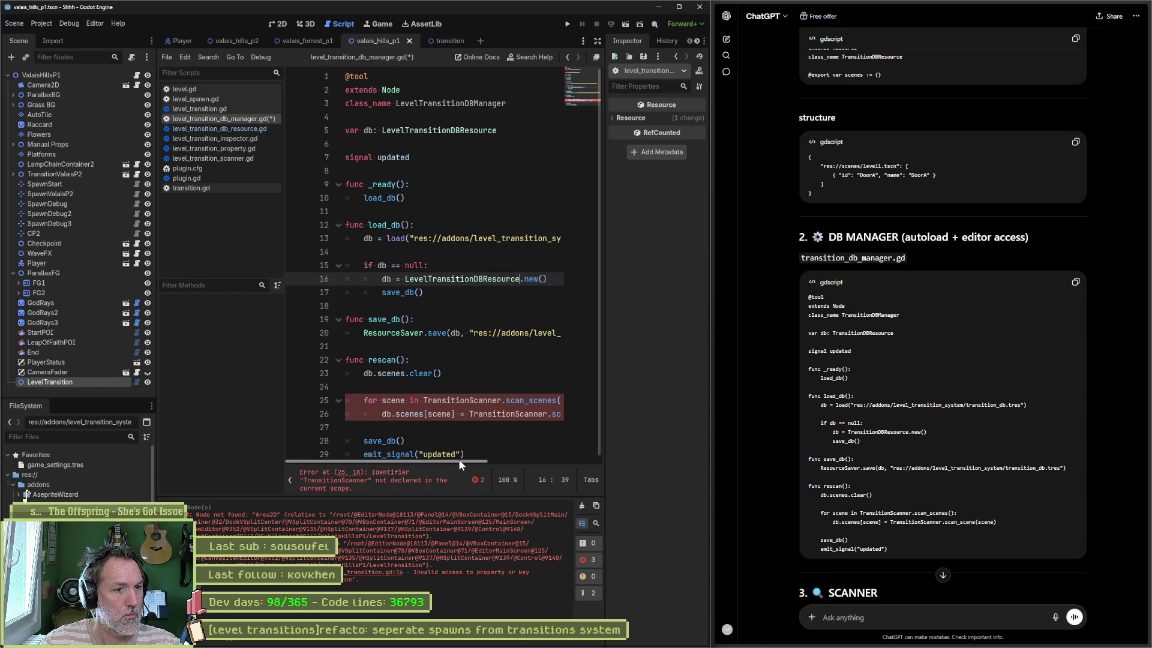
Rename the TransitionScanner references on lines 25–26 to LevelTransitionScanner and save the script
{"action": "left_click", "coordinate": [424, 401]}
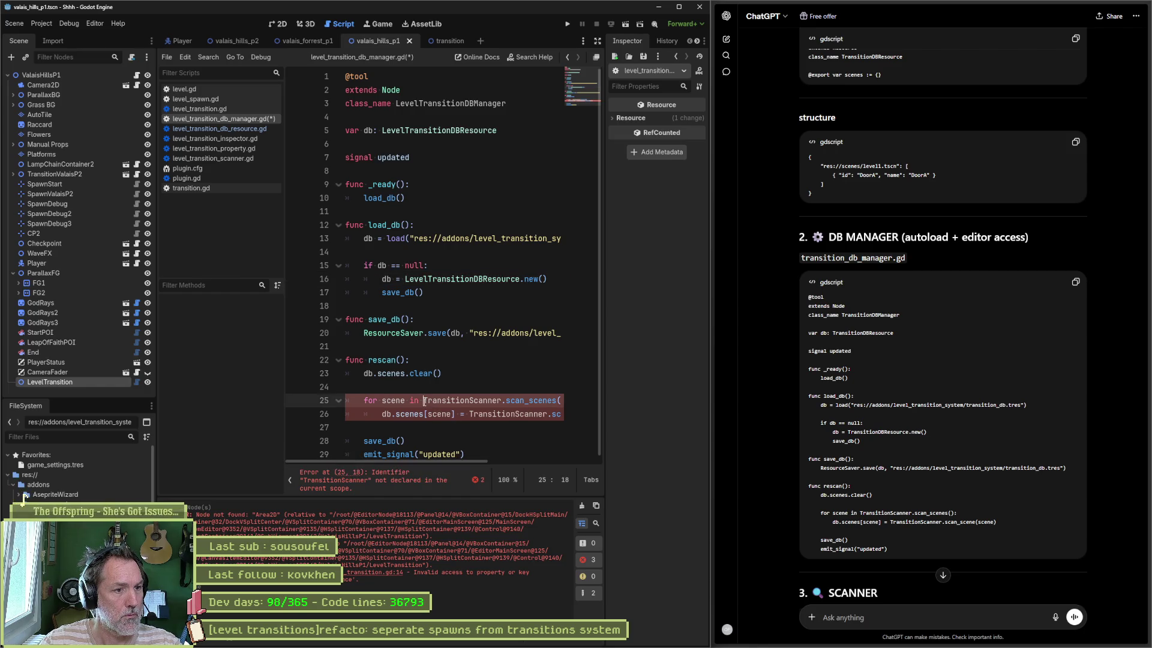
{"action": "type", "text": "L"}
{"action": "key", "text": "BackSpace"}
{"action": "type", "text": "Level"}
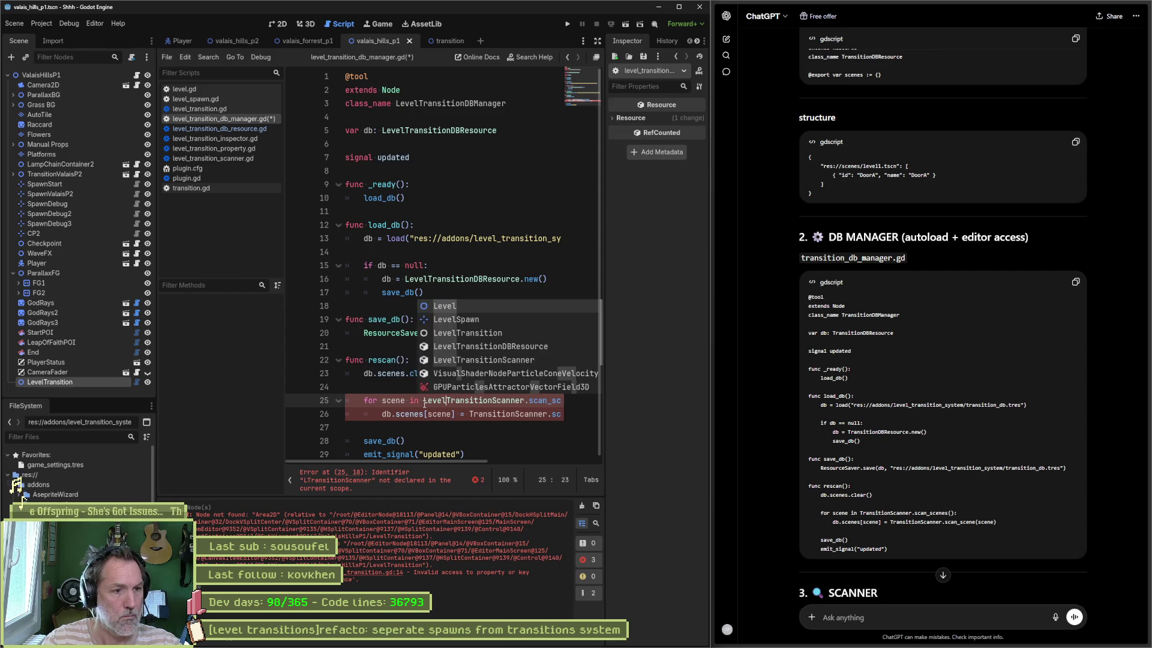
{"action": "key", "text": "Tab"}
{"action": "left_click", "coordinate": [470, 414]}
{"action": "type", "text": "Level"}
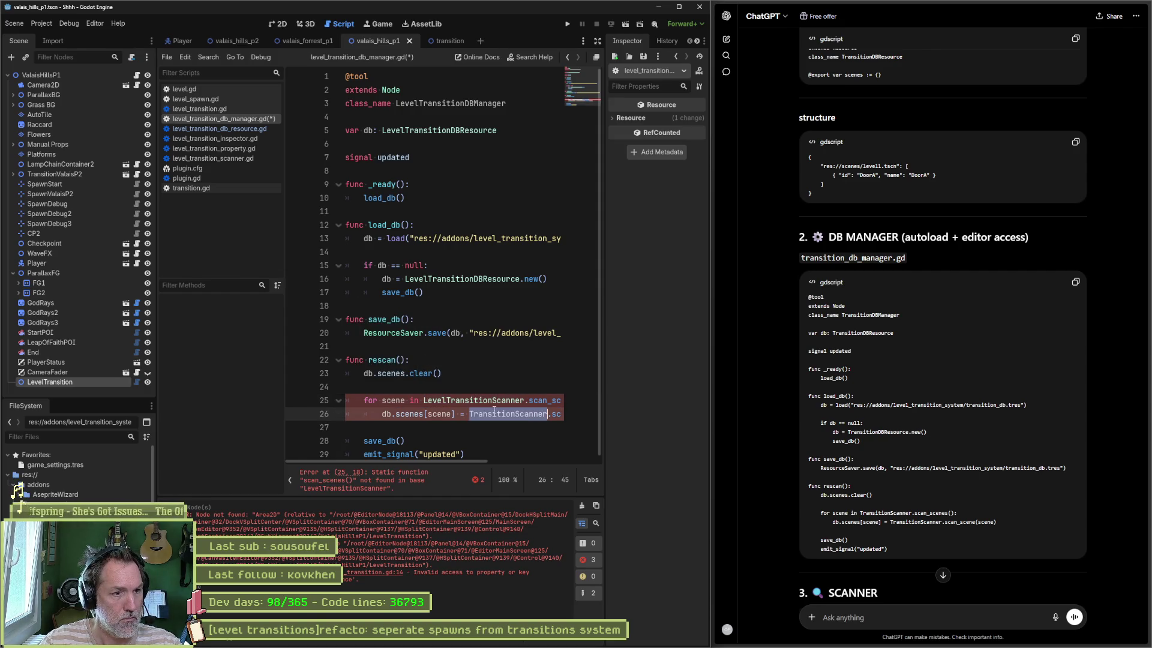
{"action": "key", "text": "Tab"}
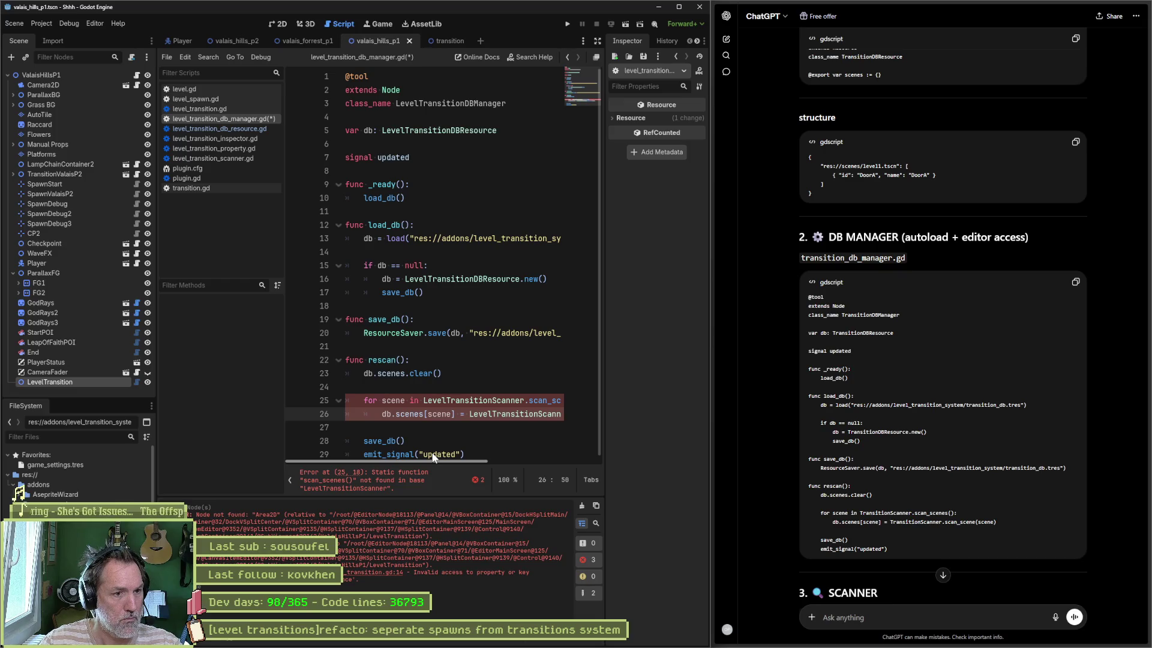
{"action": "key", "text": "ctrl+s"}
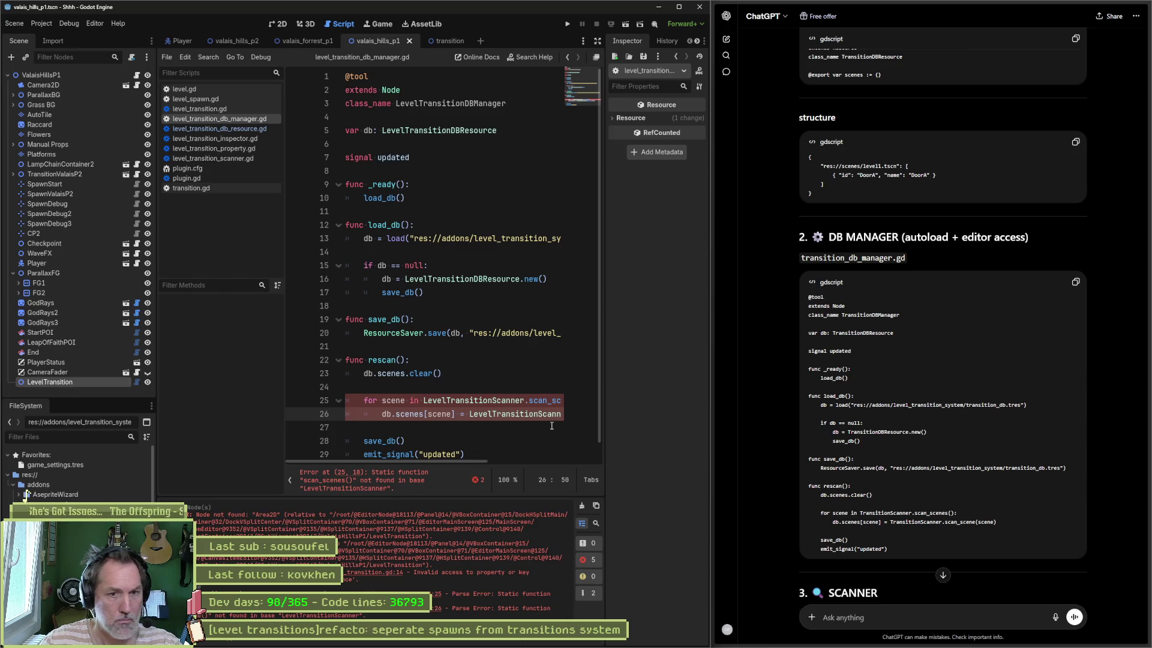
Open level_transition_scanner.gd, close it, then reopen it
{"action": "left_click", "coordinate": [786, 381]}
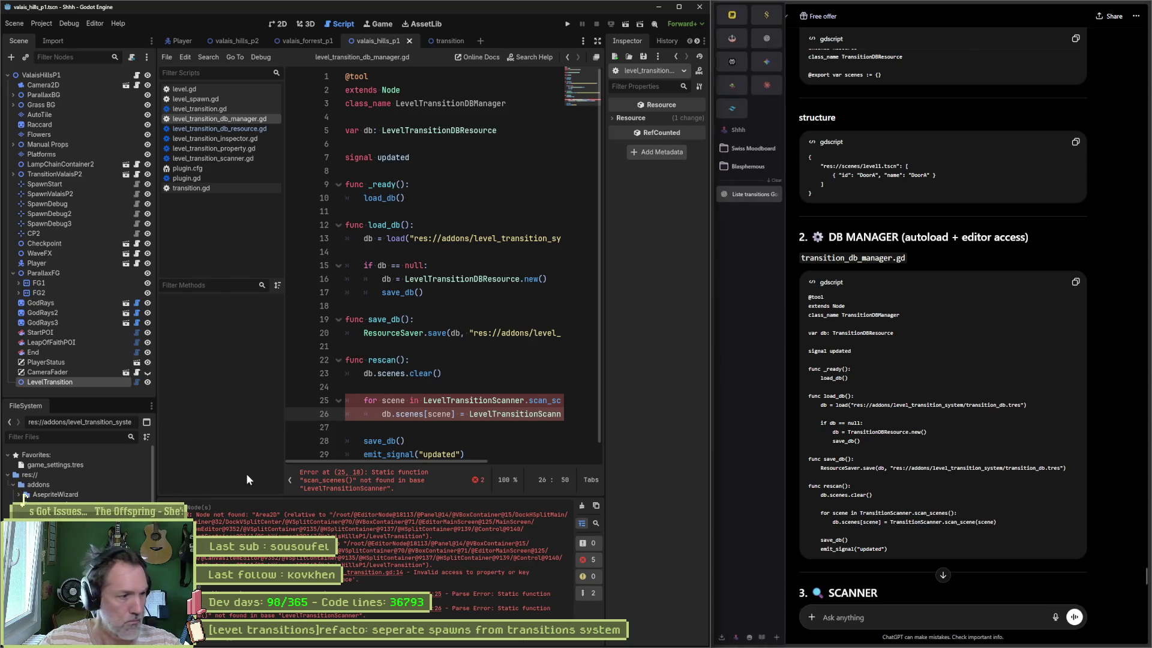
{"action": "left_click", "coordinate": [474, 400], "text": "ctrl"}
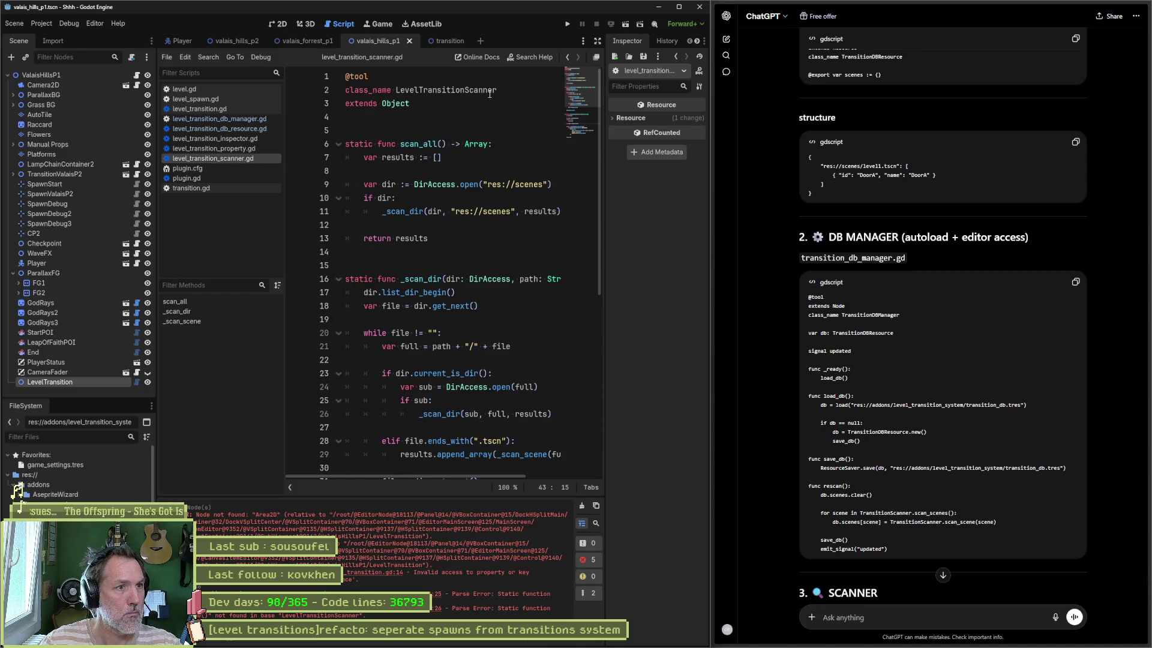
{"action": "key", "text": "ctrl+w"}
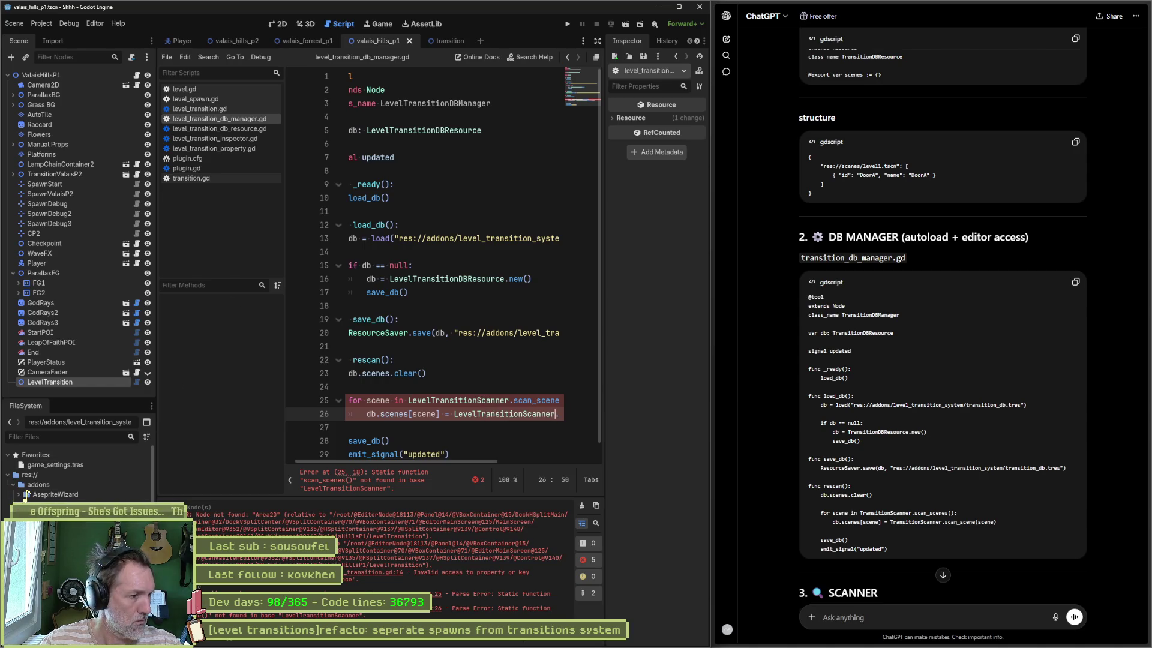
{"action": "key", "text": "ctrl+shift+t"}
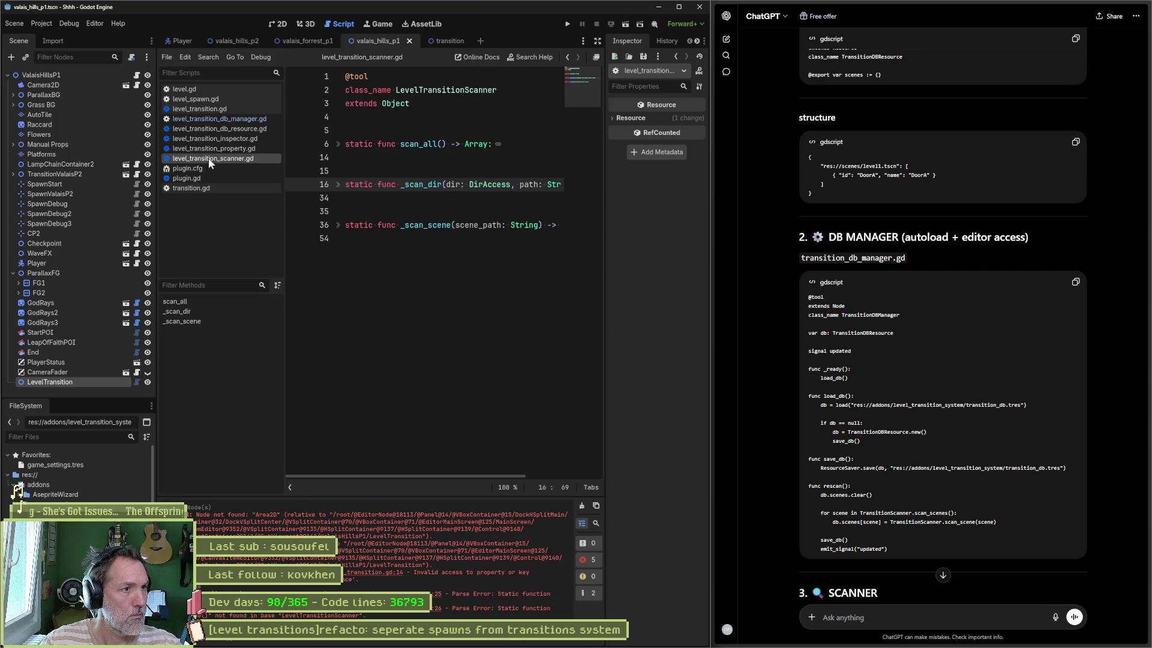
Check the DB manager's scan_scenes error, copy ChatGPT's SCANNER code, and open level_transition_scanner.gd
{"action": "left_click", "coordinate": [238, 119]}
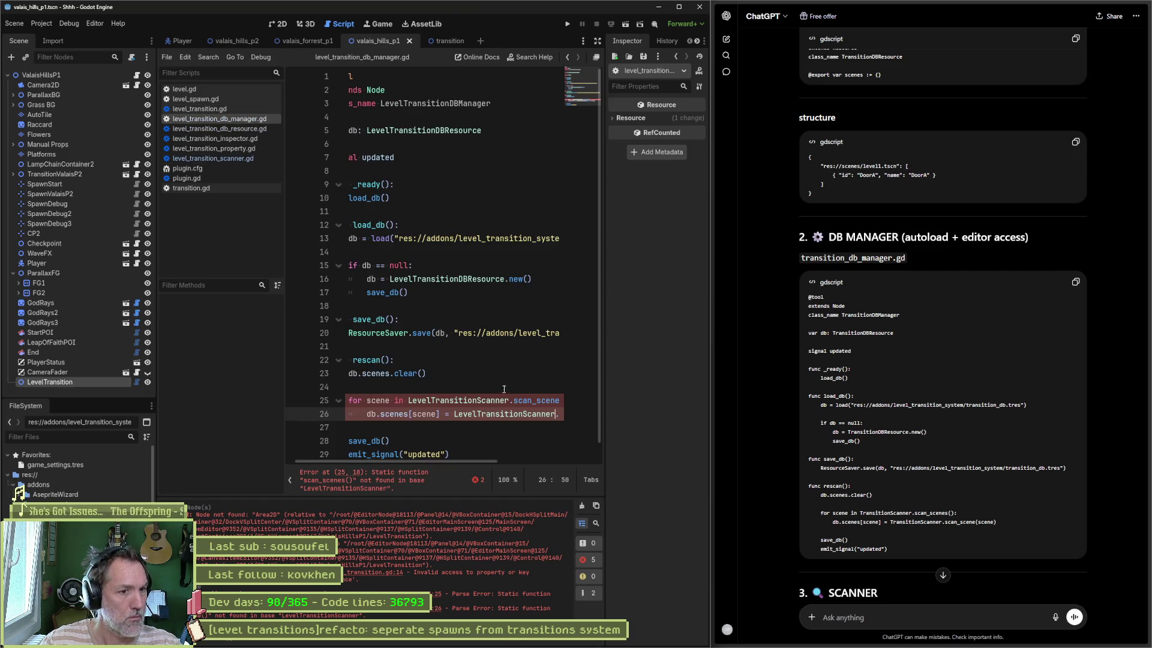
{"action": "mouse_move", "coordinate": [497, 463]}
{"action": "left_mouse_down"}
{"action": "mouse_move", "coordinate": [564, 455]}
{"action": "mouse_move", "coordinate": [465, 454]}
{"action": "left_mouse_up"}
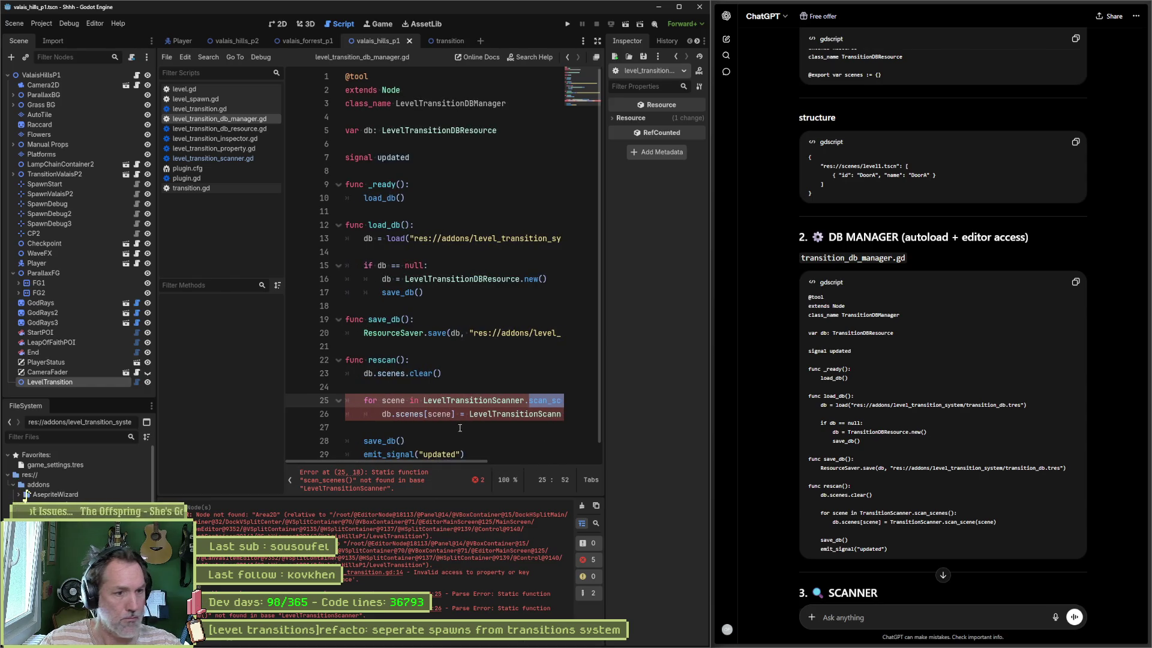
{"action": "scroll", "coordinate": [805, 376], "scroll_direction": "down", "scroll_amount": 7}
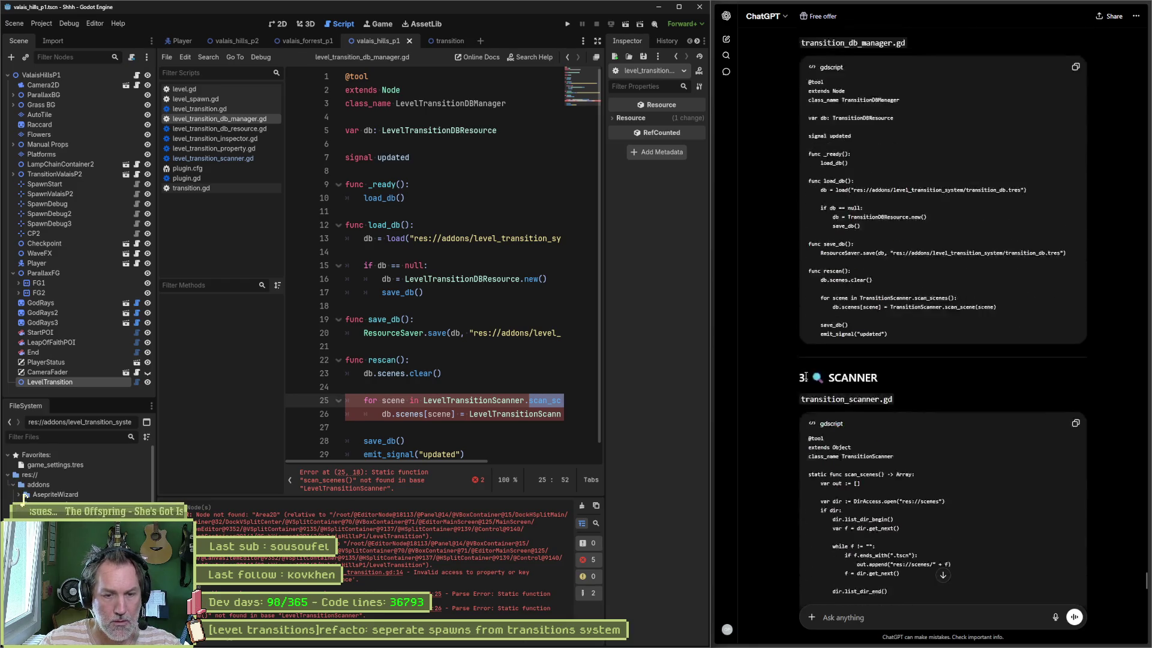
{"action": "left_click", "coordinate": [1074, 242]}
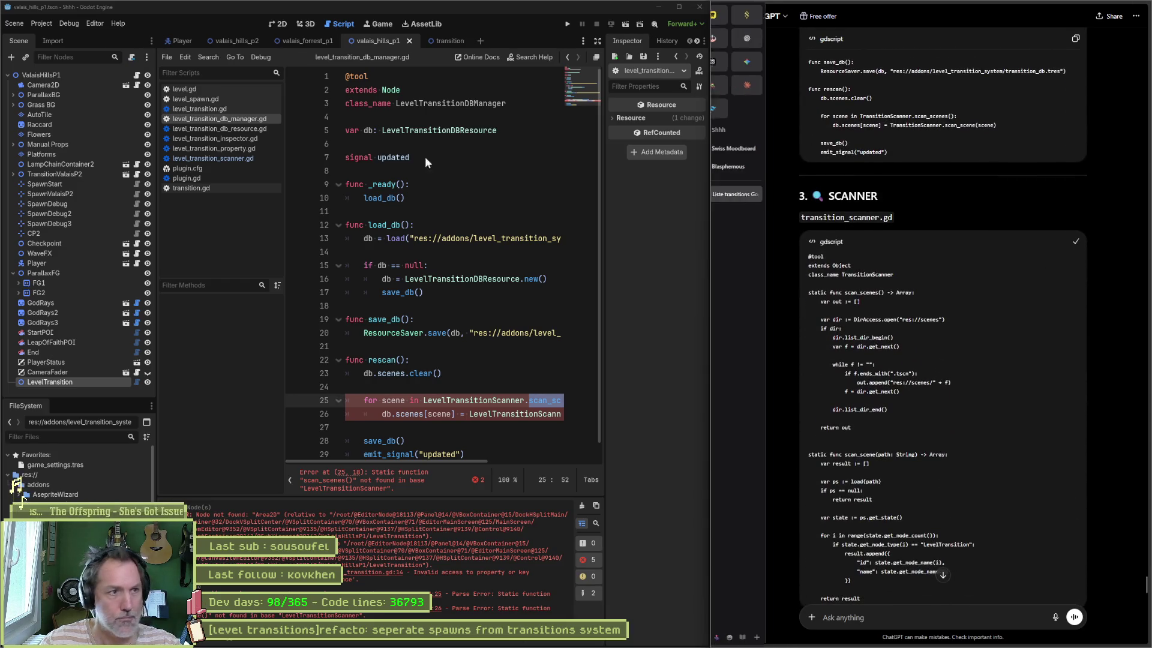
{"action": "left_click", "coordinate": [216, 157]}
{"action": "left_click", "coordinate": [430, 179]}
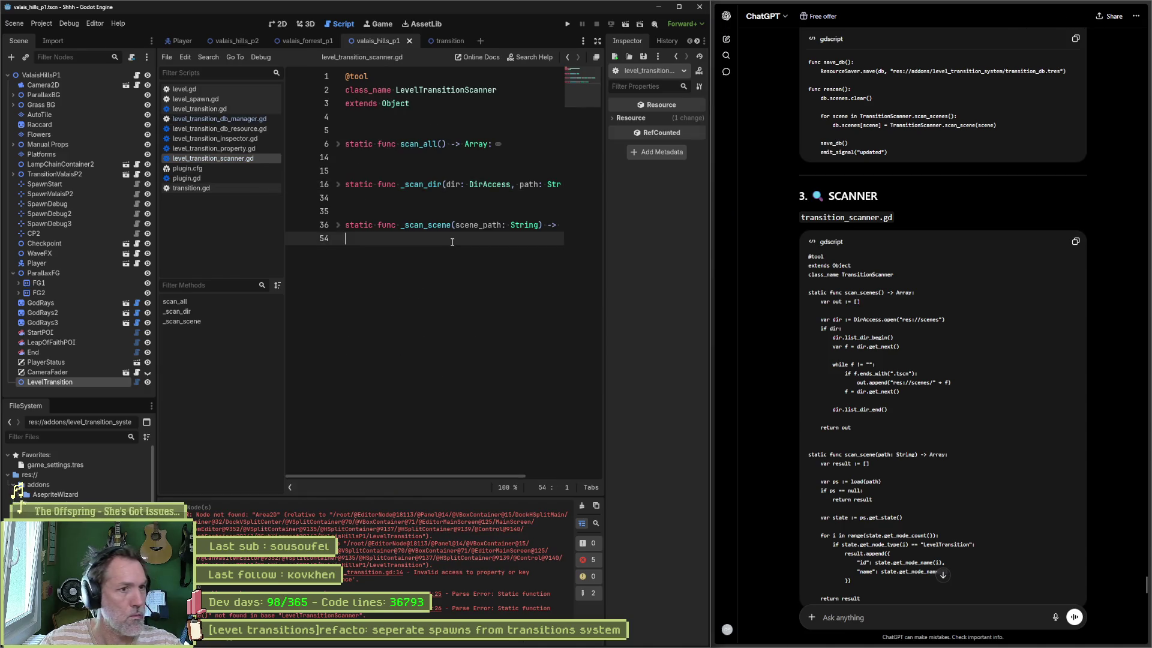
Replace the scanner script with ChatGPT's code, name the class LevelTransitionScanner, fix line 30's state declaration, and save
{"action": "key", "text": "ctrl+a"}
{"action": "key", "text": "ctrl+v"}
{"action": "scroll", "coordinate": [429, 178], "scroll_direction": "up", "scroll_amount": 5}
{"action": "left_click", "coordinate": [400, 103]}
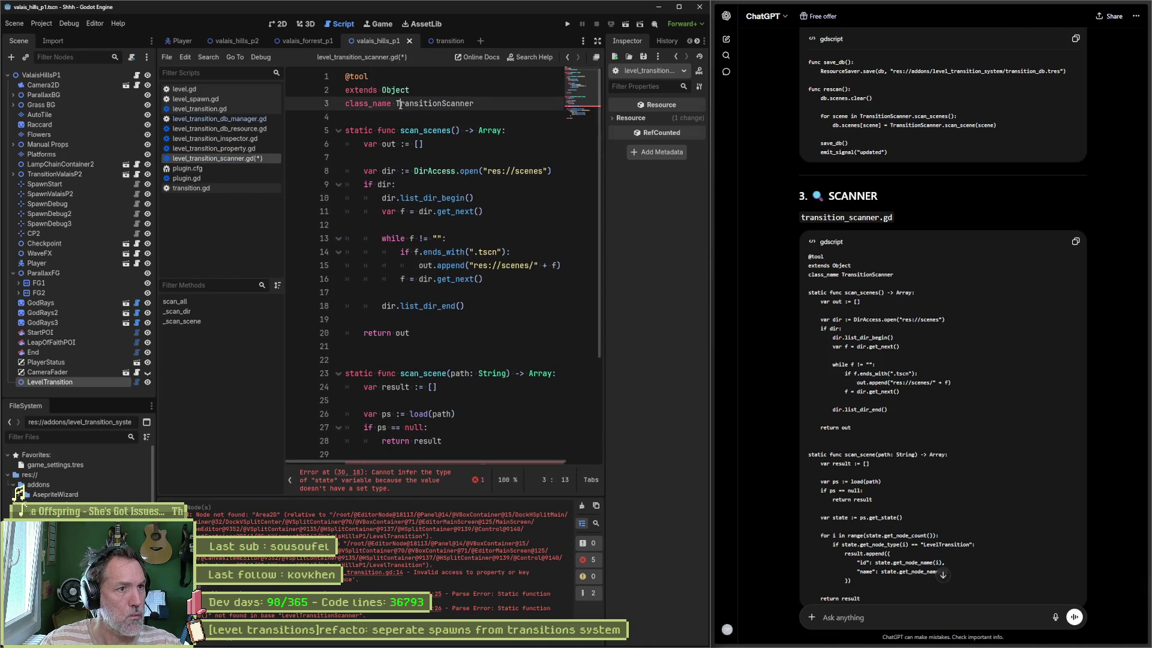
{"action": "type", "text": "Level"}
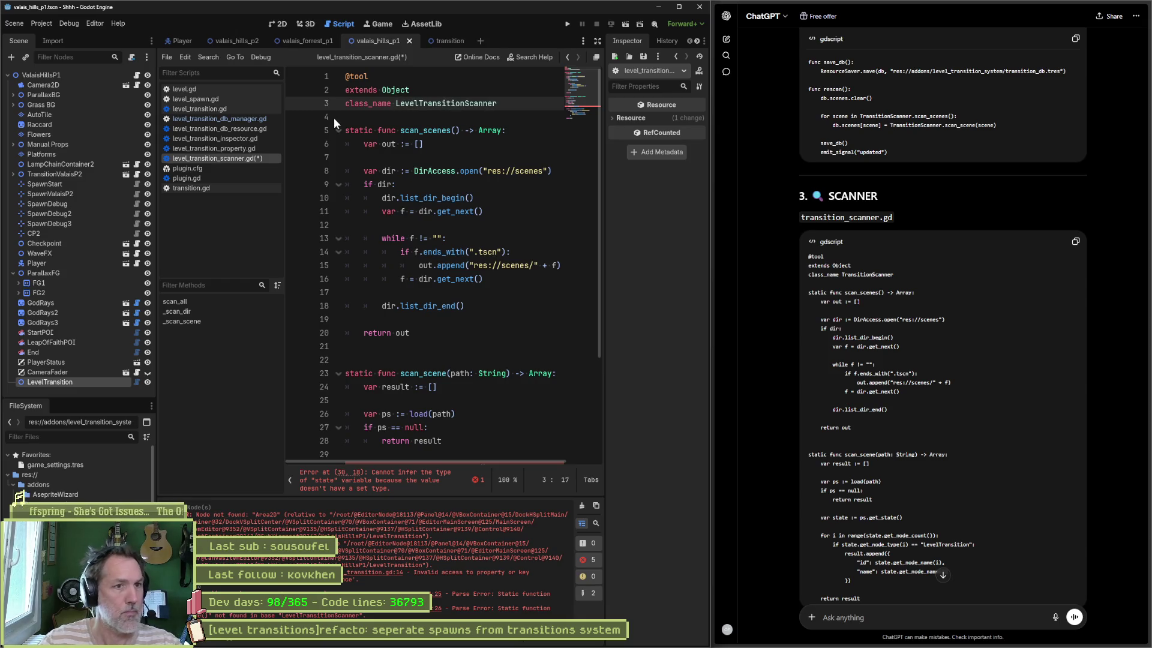
{"action": "left_click", "coordinate": [573, 114]}
{"action": "left_click", "coordinate": [410, 333]}
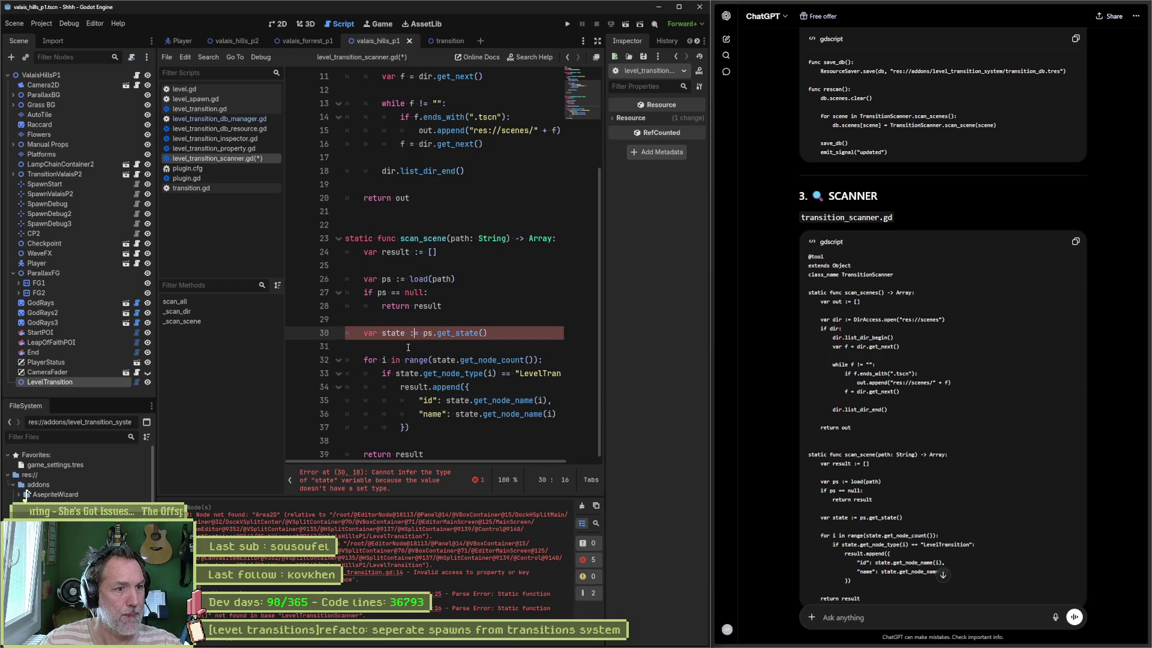
{"action": "key", "text": "ctrl+s"}
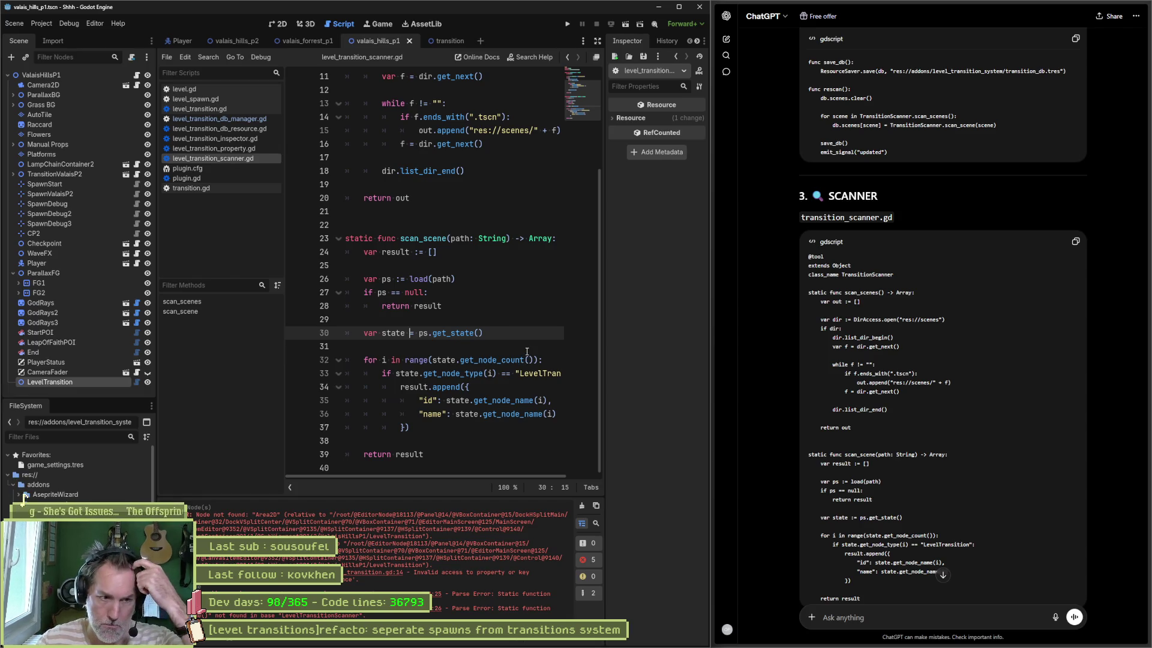
Copy ChatGPT's level_transition.gd code and open level_transition.gd
{"action": "scroll", "coordinate": [768, 367], "scroll_direction": "down", "scroll_amount": 5}
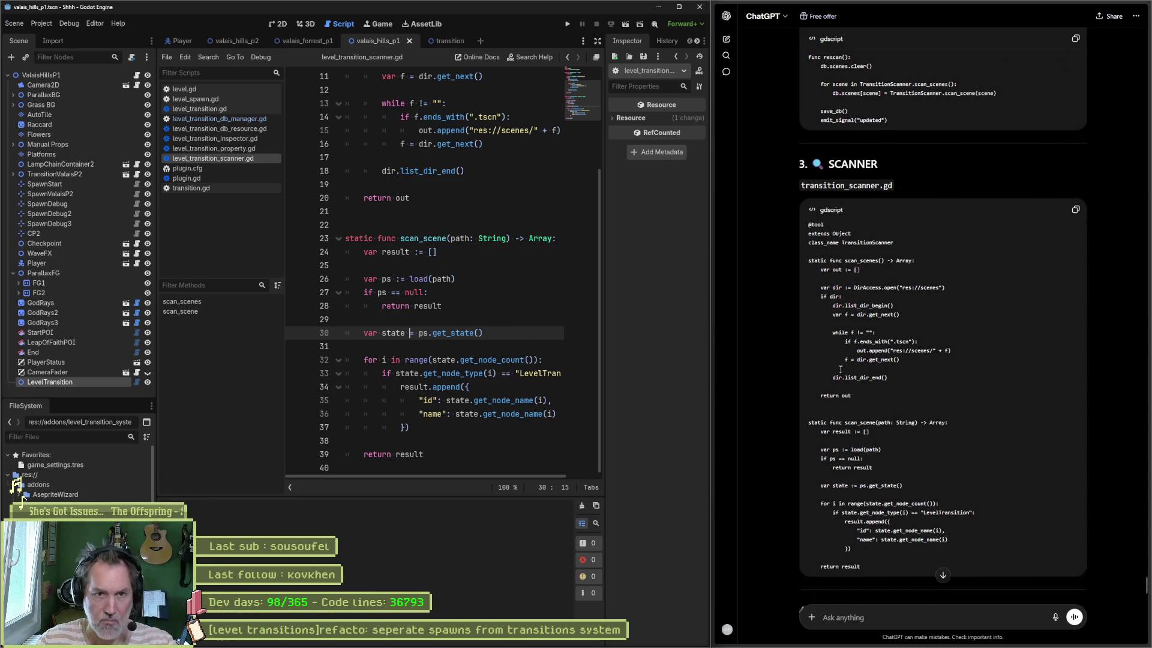
{"action": "scroll", "coordinate": [808, 364], "scroll_direction": "down", "scroll_amount": 3}
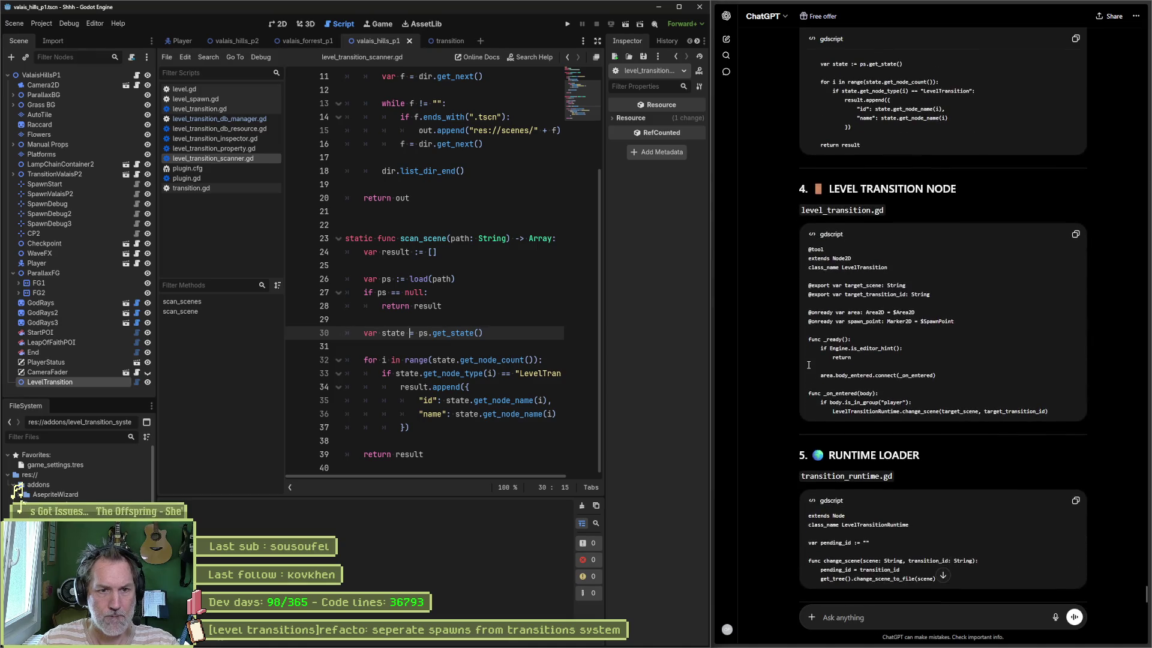
{"action": "left_click", "coordinate": [1075, 234]}
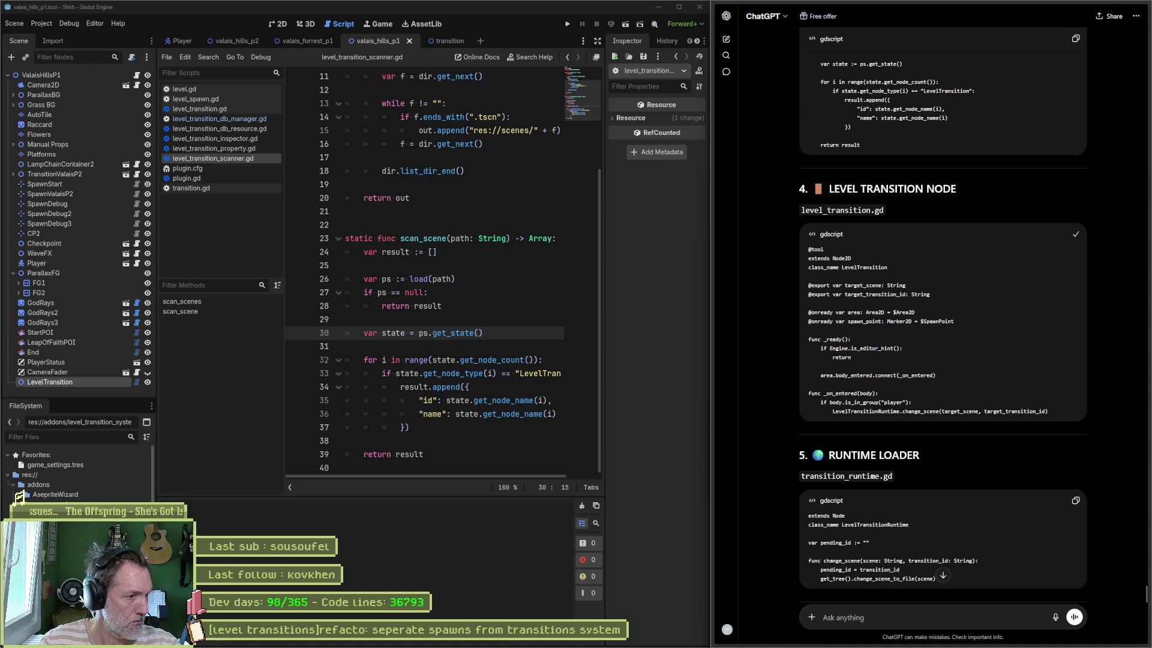
{"action": "left_click", "coordinate": [199, 109]}
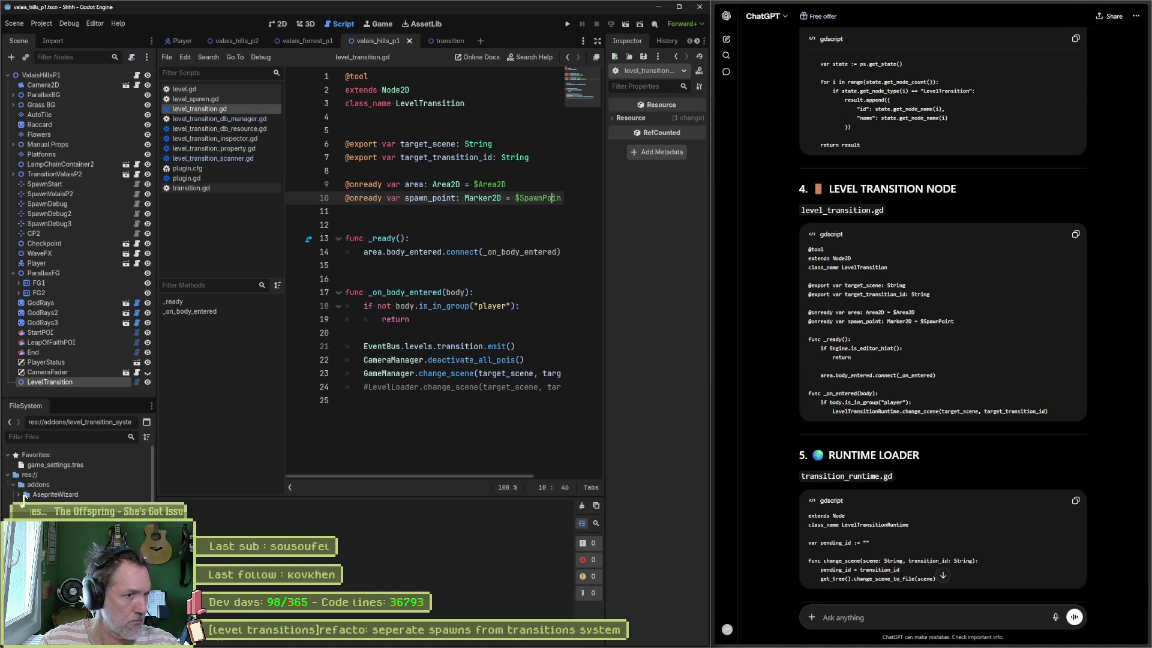
Insert ChatGPT's Engine.is_editor_hint() early return at the top of _ready() and save
{"action": "left_click", "coordinate": [464, 279]}
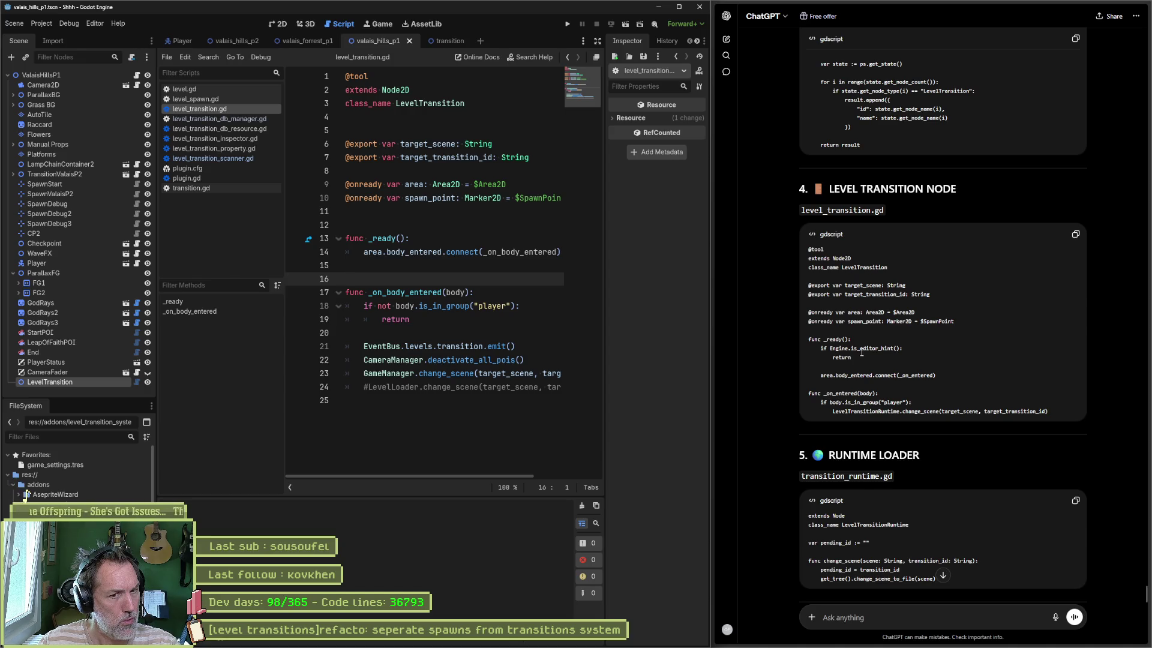
{"action": "left_click_drag", "start_coordinate": [862, 354], "coordinate": [808, 348]}
{"action": "left_click", "coordinate": [438, 247]}
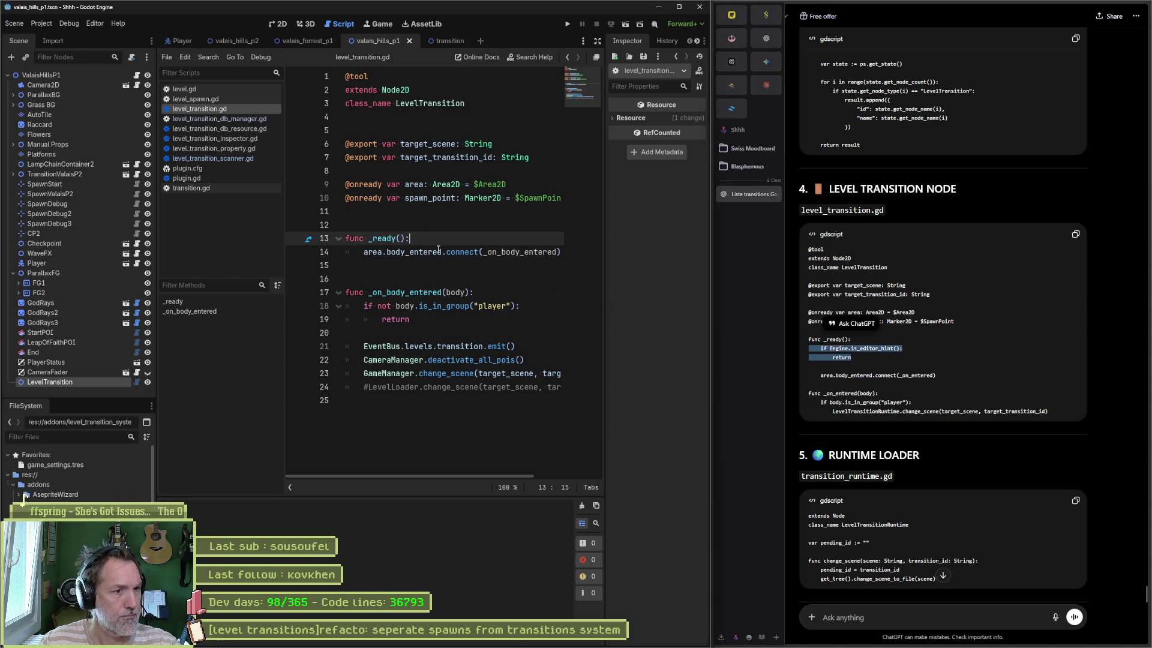
{"action": "key", "text": "Return"}
{"action": "key", "text": "ctrl+v"}
{"action": "key", "text": "Return"}
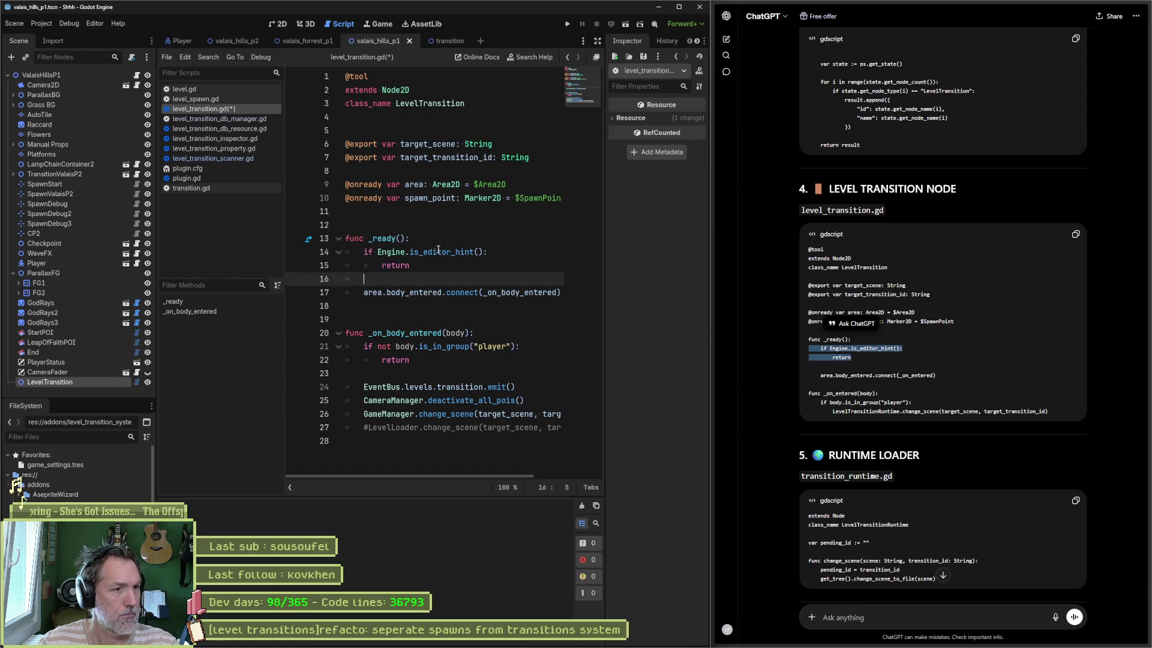
{"action": "key", "text": "ctrl+s"}
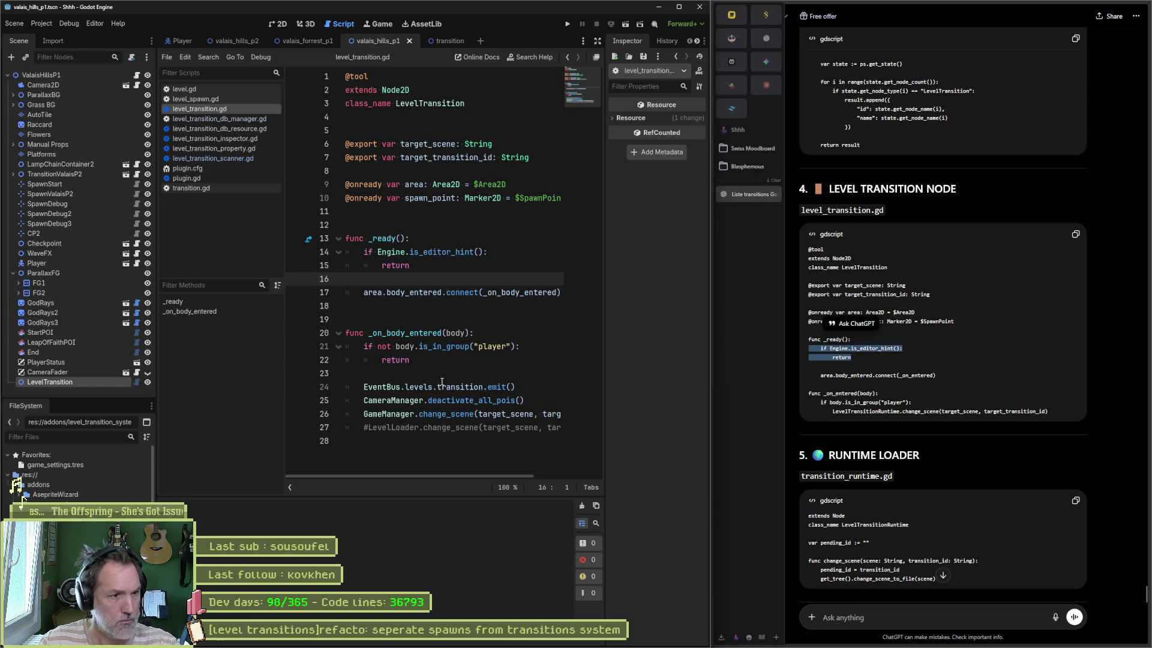
Delete the commented-out LevelLoader line
{"action": "left_click", "coordinate": [488, 428]}
{"action": "key", "text": "ctrl+x"}
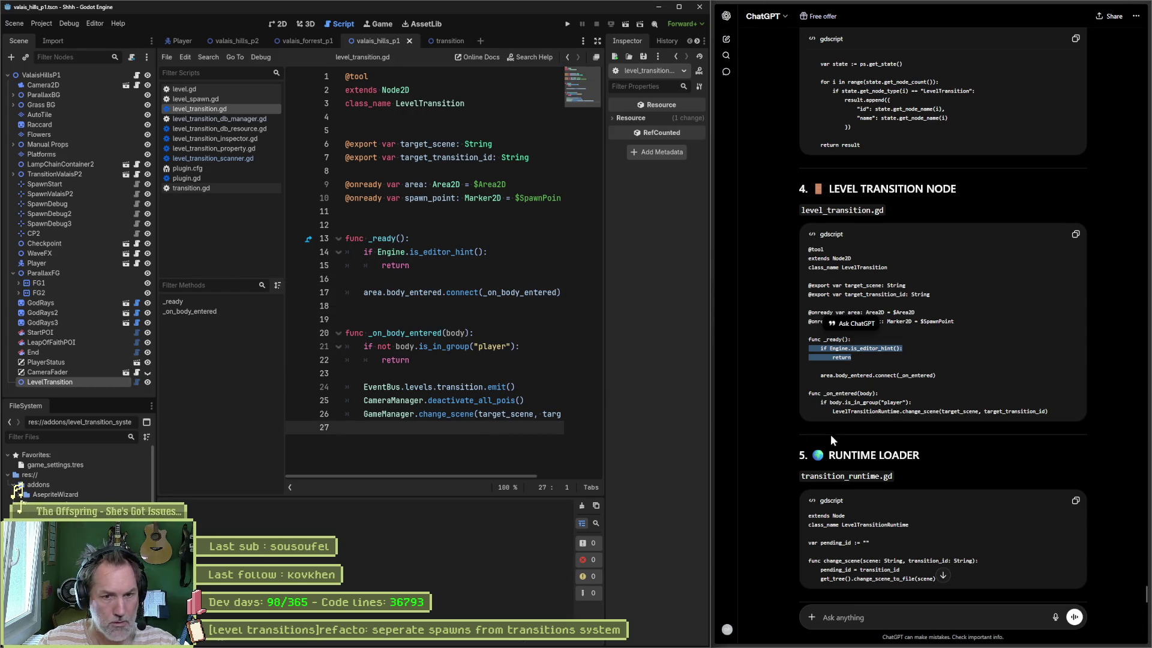
{"action": "scroll", "coordinate": [830, 434], "scroll_direction": "down", "scroll_amount": 2}
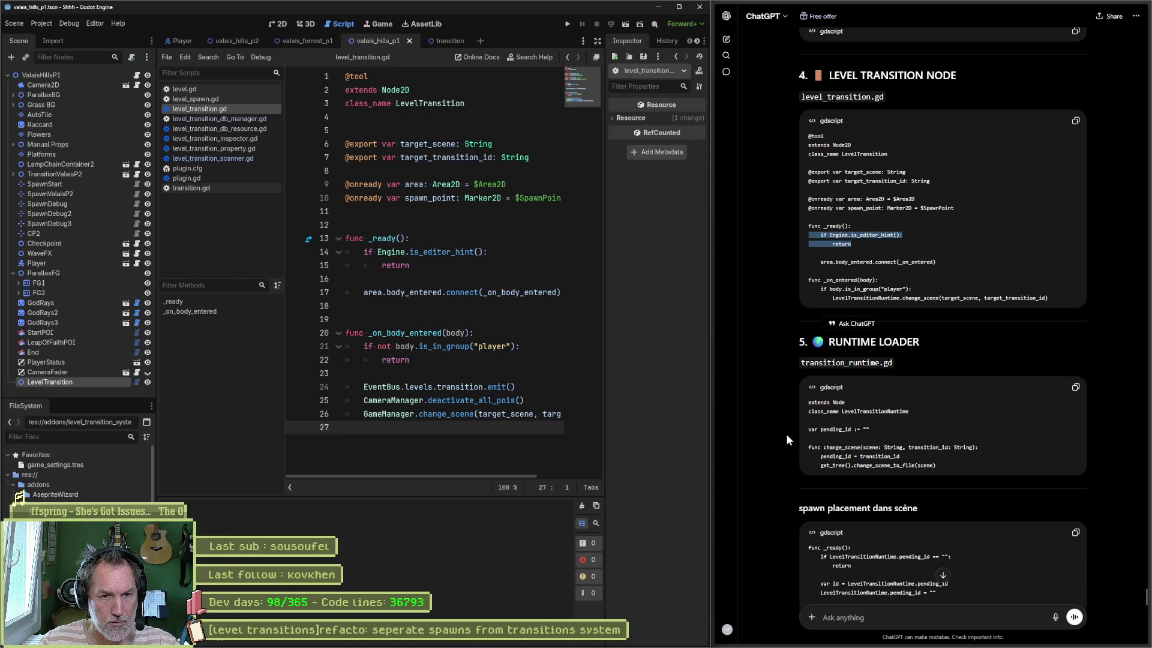
Scroll ChatGPT to the EDITOR PROPERTY section and open level_transition_property.gd
{"action": "left_click", "coordinate": [723, 434]}
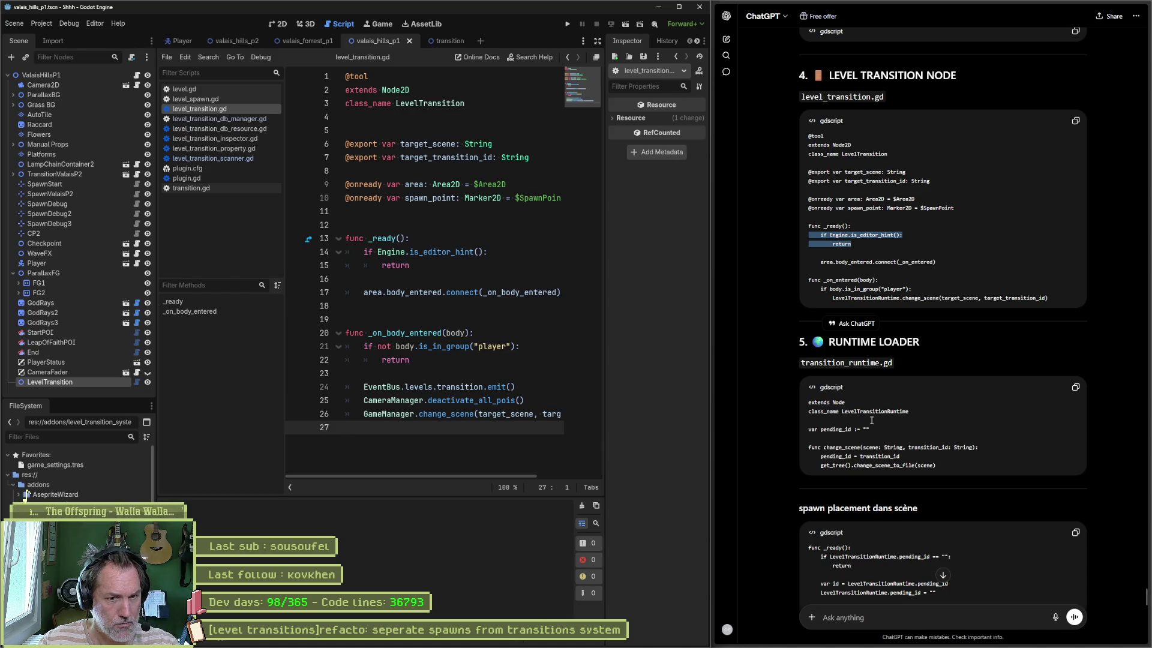
{"action": "scroll", "coordinate": [787, 417], "scroll_direction": "down", "scroll_amount": 4}
{"action": "scroll", "coordinate": [788, 420], "scroll_direction": "down", "scroll_amount": 3}
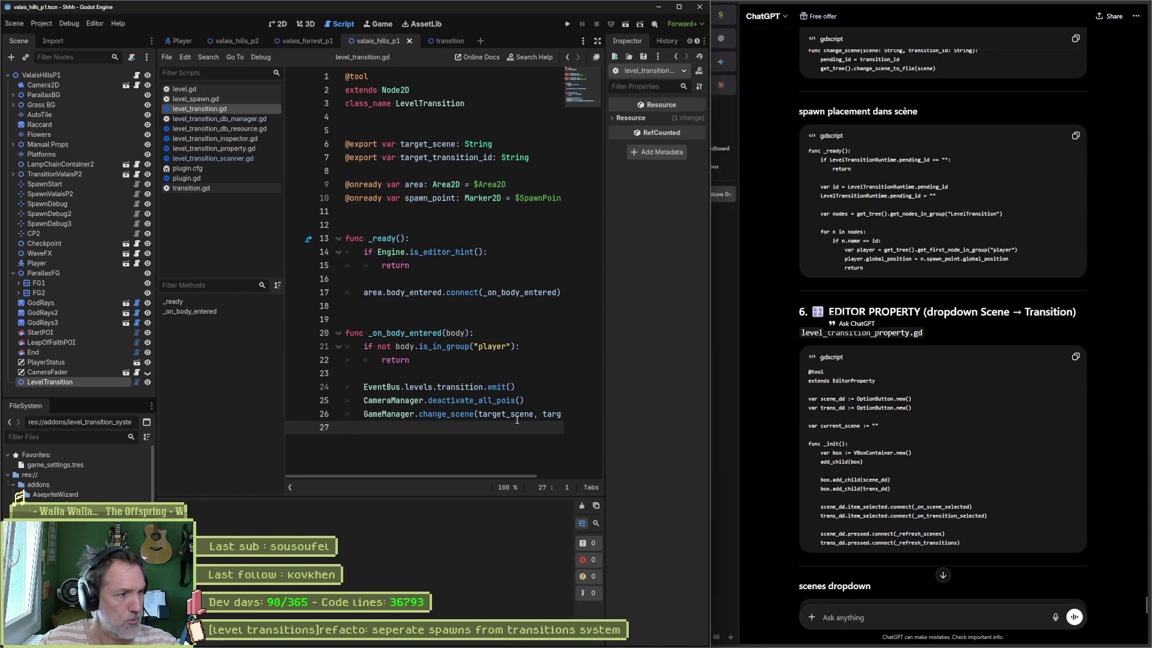
{"action": "left_click", "coordinate": [207, 148]}
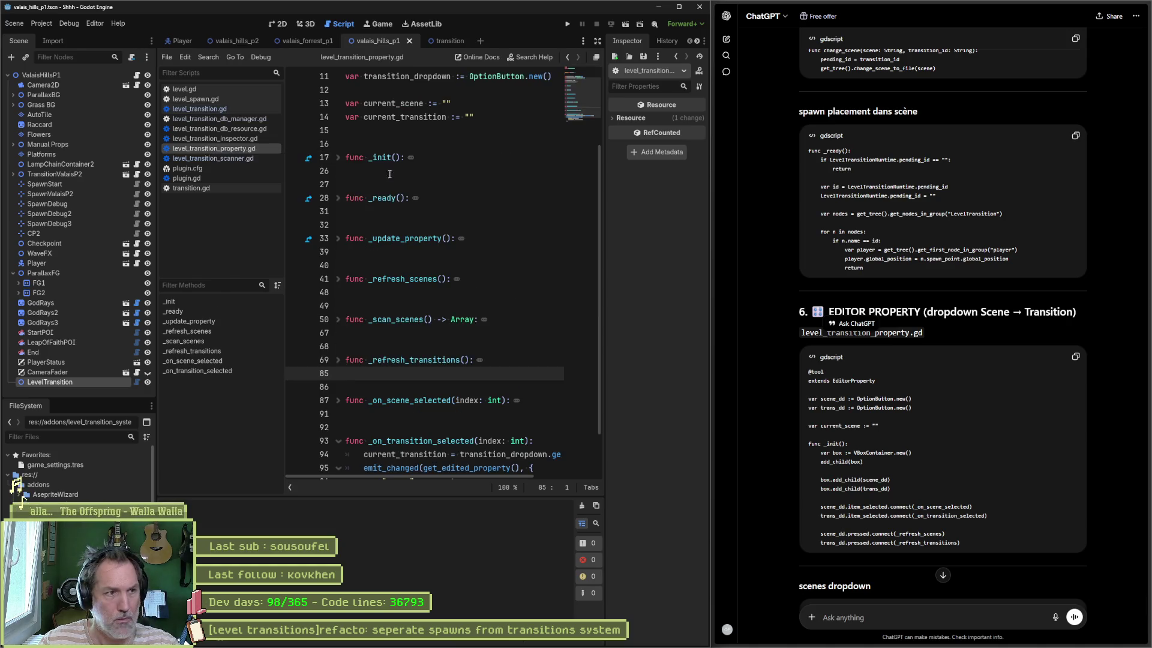
Replace the two connect lines in _init() with ChatGPT's four scene_dd/trans_dd connect lines and fix line 24's indent
{"action": "left_click", "coordinate": [338, 158]}
{"action": "mouse_move", "coordinate": [498, 230]}
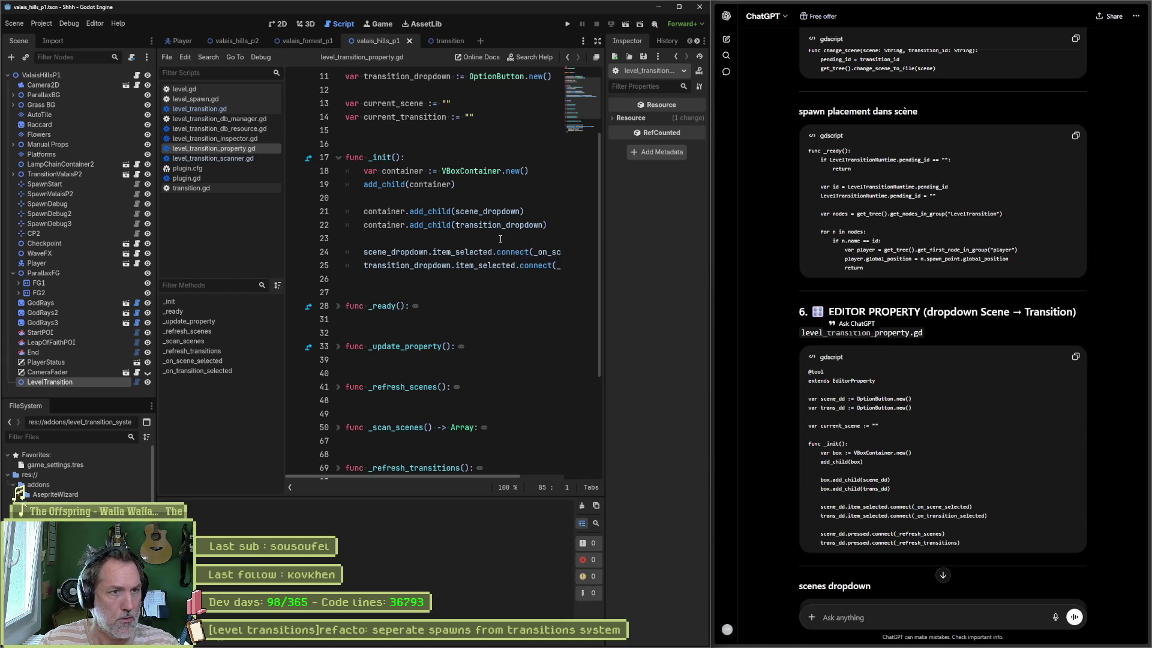
{"action": "scroll", "coordinate": [500, 239], "scroll_direction": "up", "scroll_amount": 3}
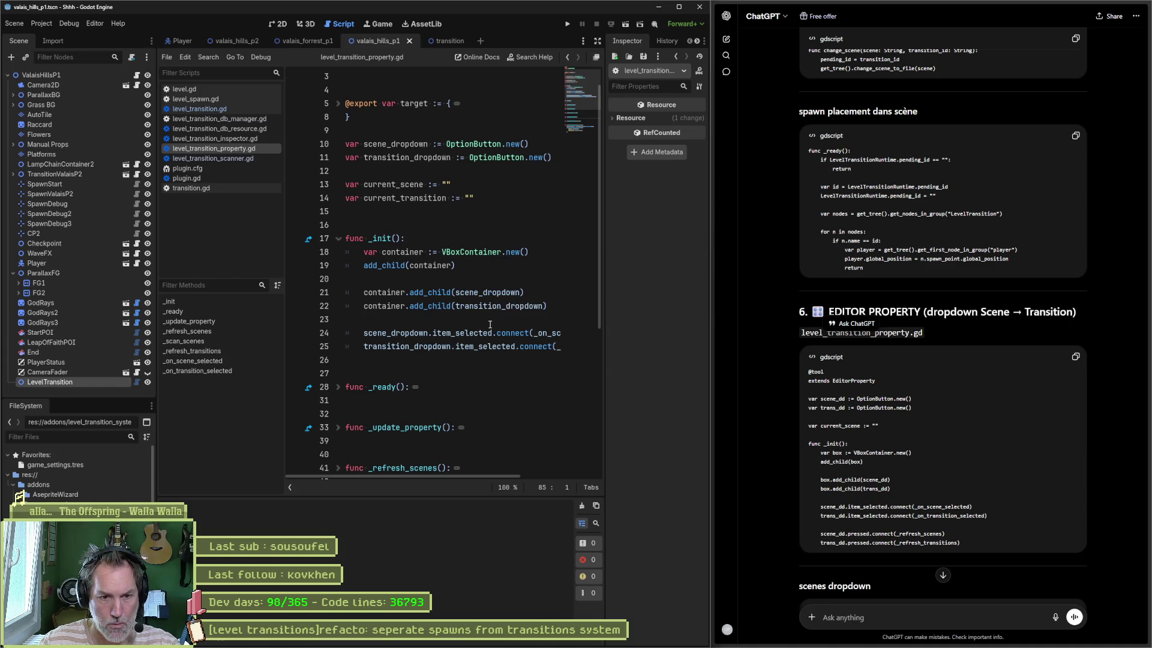
{"action": "mouse_move", "coordinate": [523, 340]}
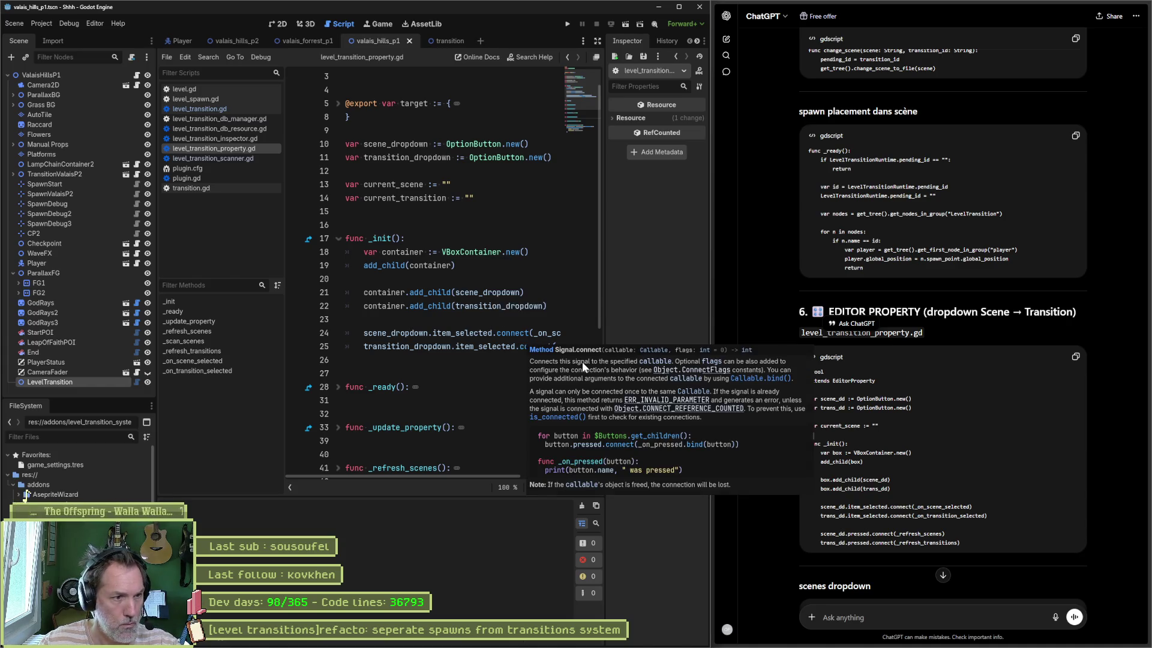
{"action": "left_click_drag", "start_coordinate": [961, 543], "coordinate": [786, 507]}
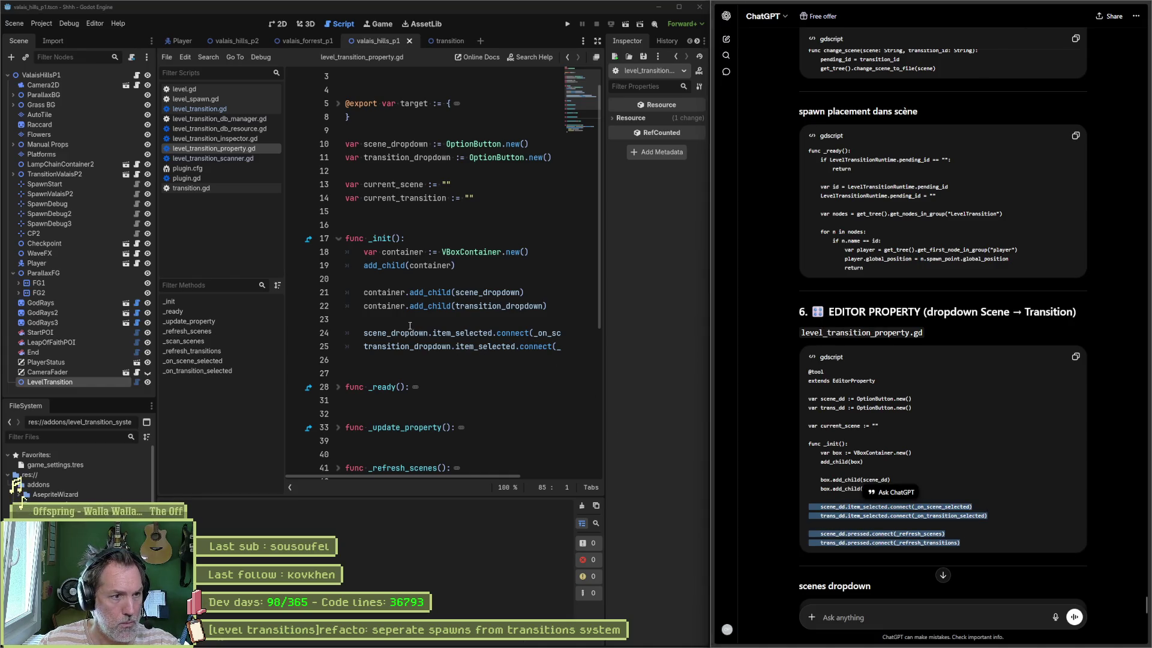
{"action": "left_click_drag", "start_coordinate": [406, 347], "coordinate": [411, 362]}
{"action": "left_click", "coordinate": [346, 333]}
{"action": "left_click", "coordinate": [463, 357], "text": "shift"}
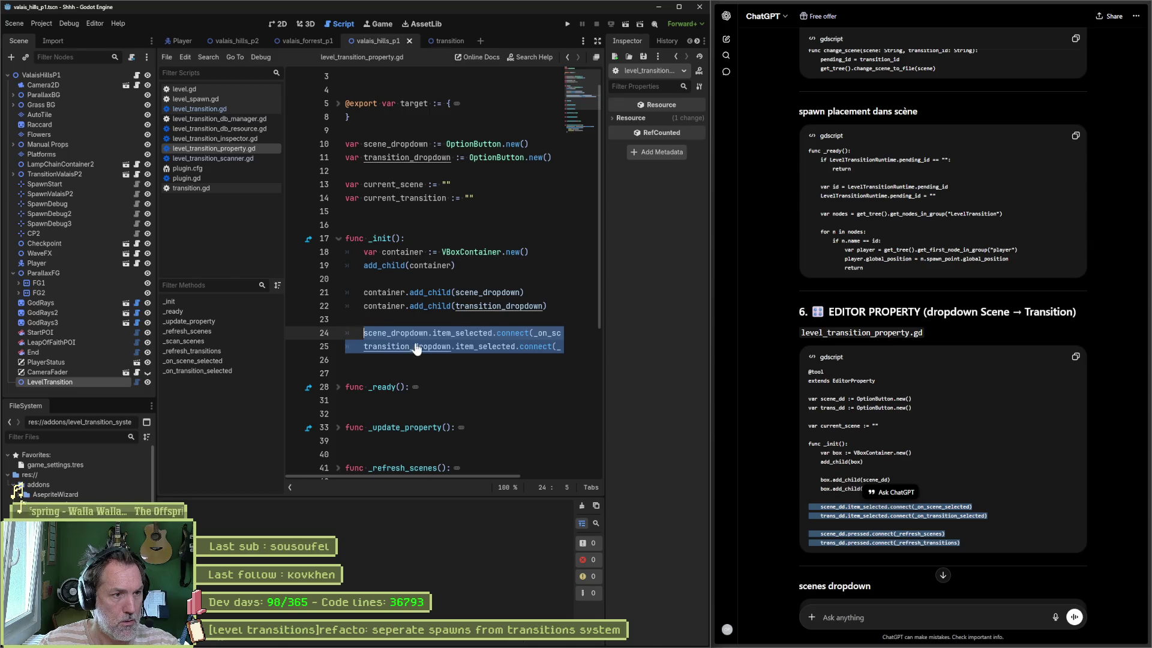
{"action": "key", "text": "ctrl+v"}
{"action": "left_click", "coordinate": [354, 333]}
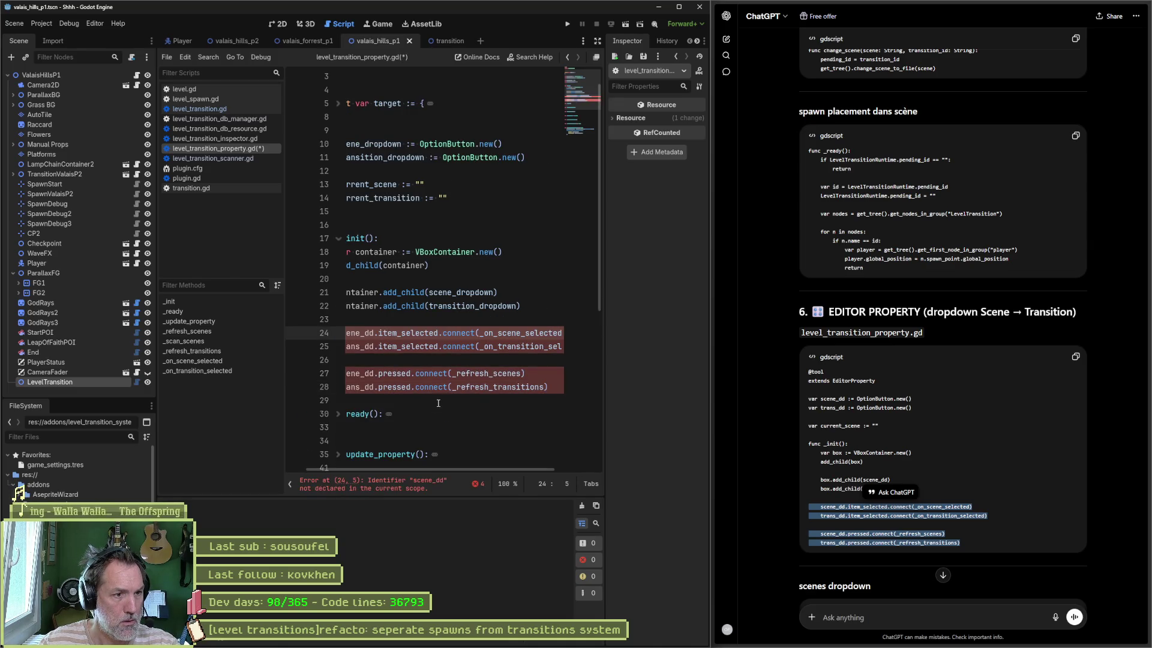
{"action": "key", "text": "BackSpace"}
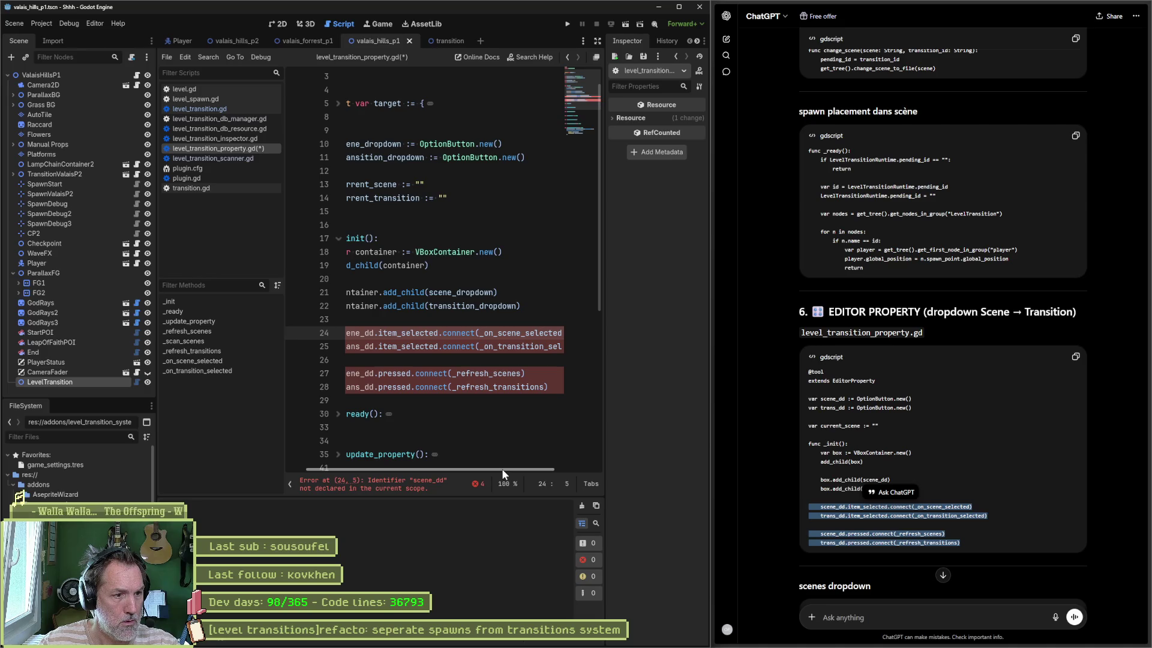
{"action": "mouse_move", "coordinate": [503, 467]}
{"action": "left_mouse_down"}
{"action": "mouse_move", "coordinate": [555, 467]}
{"action": "mouse_move", "coordinate": [478, 466]}
{"action": "left_mouse_up"}
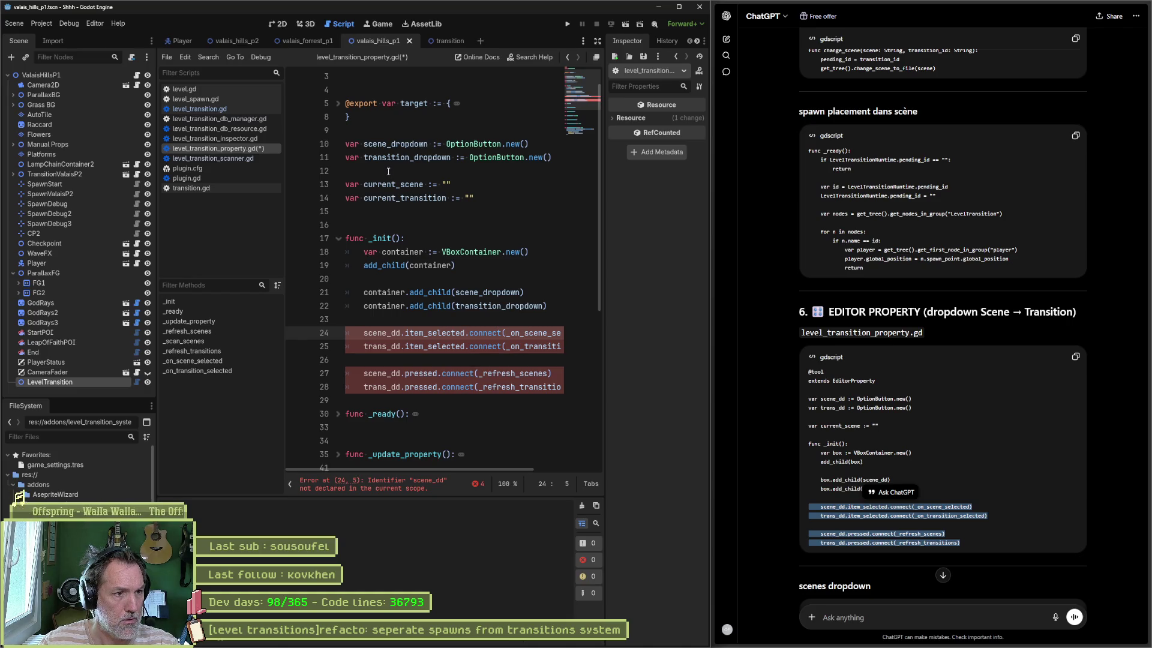
Rename scene_dropdown and transition_dropdown to scene_dd and trans_dd on lines 10, 11, 21 and 22
{"action": "double_click", "coordinate": [398, 334]}
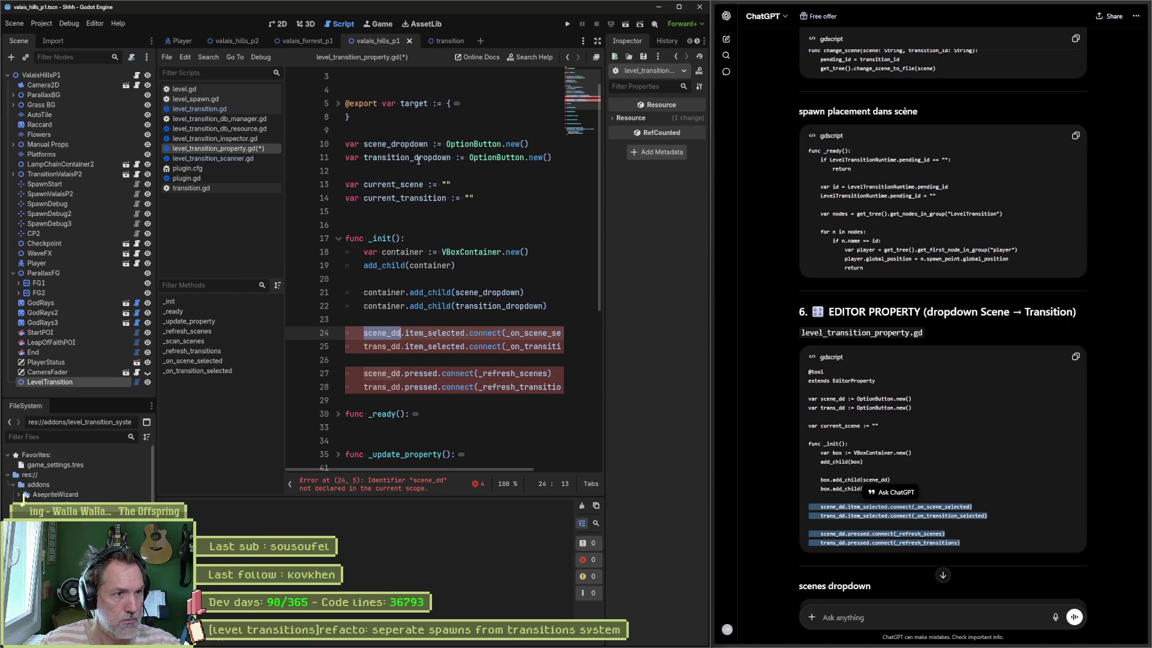
{"action": "double_click", "coordinate": [390, 144]}
{"action": "key", "text": "ctrl+v"}
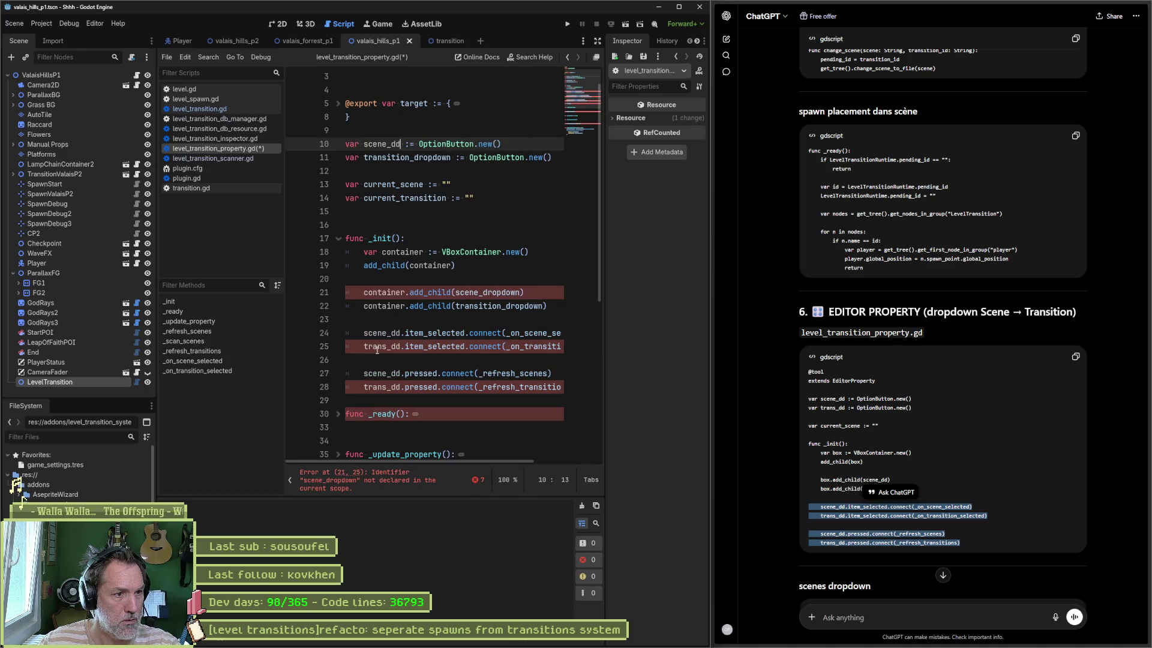
{"action": "double_click", "coordinate": [377, 347]}
{"action": "key", "text": "ctrl+c"}
{"action": "double_click", "coordinate": [407, 157]}
{"action": "key", "text": "ctrl+v"}
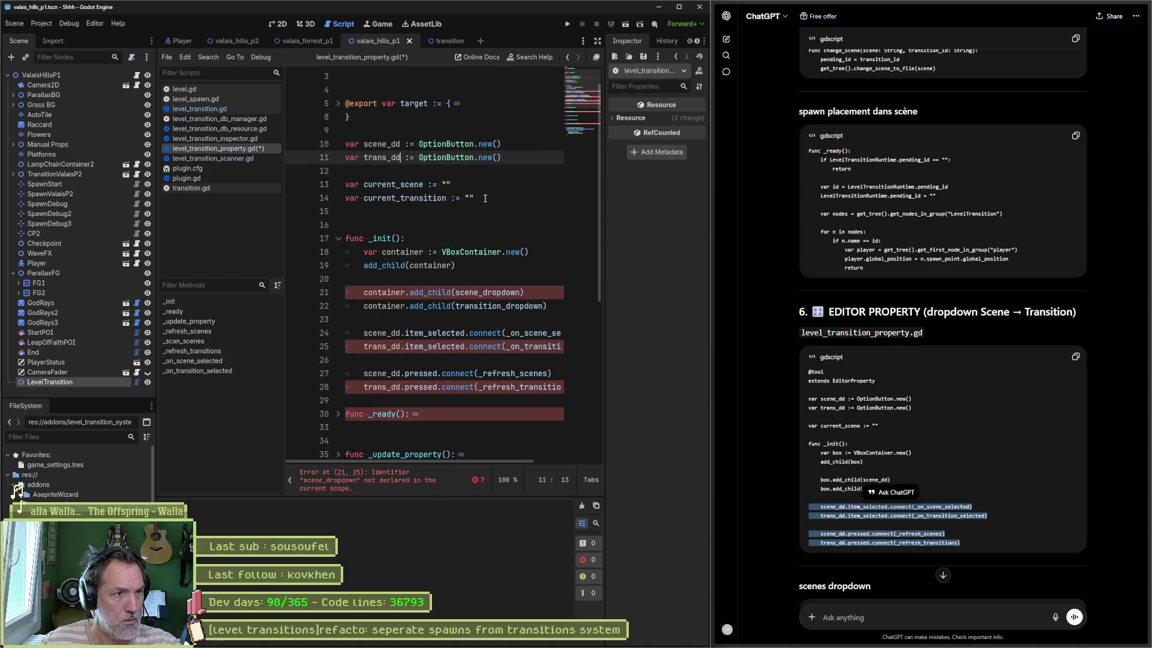
{"action": "double_click", "coordinate": [486, 307]}
{"action": "key", "text": "ctrl+v"}
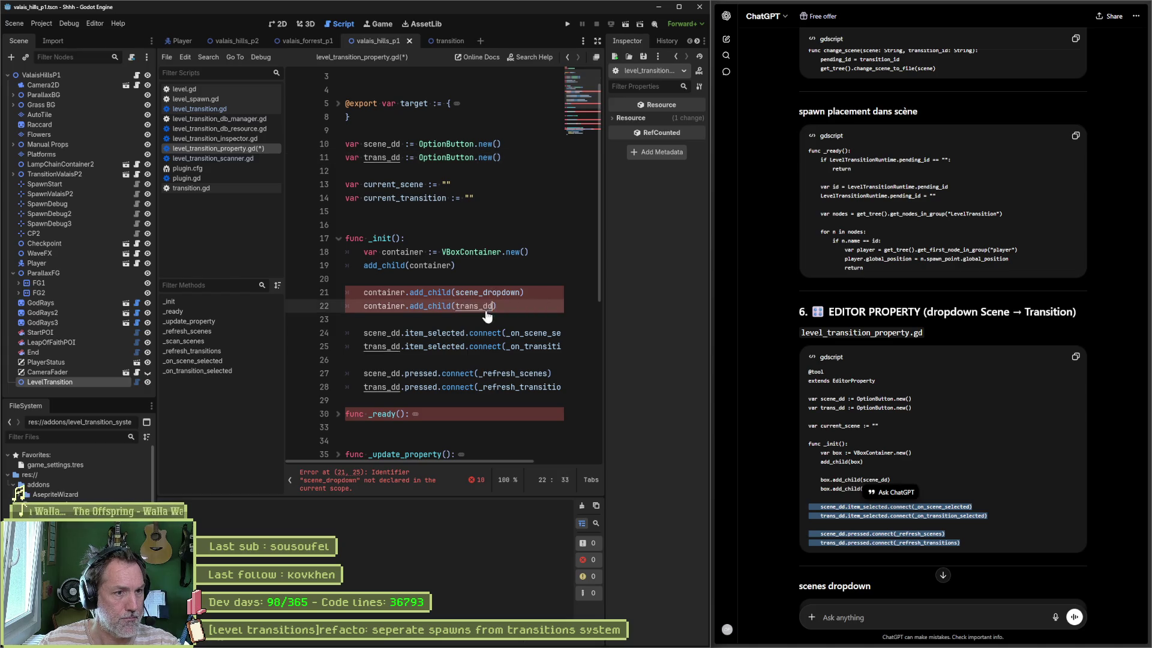
{"action": "double_click", "coordinate": [382, 144]}
{"action": "key", "text": "ctrl+c"}
{"action": "double_click", "coordinate": [486, 292]}
{"action": "key", "text": "ctrl+v"}
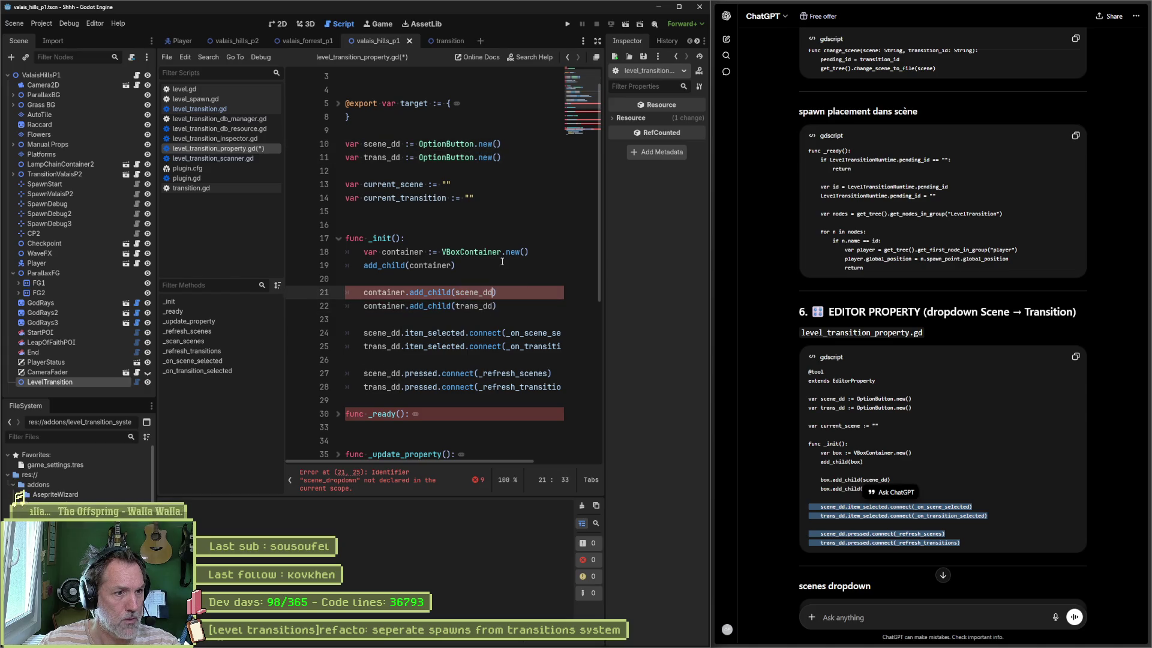
Change the dropdown references on lines 31–32 in _ready() to scene_dd and trans_dd
{"action": "left_click", "coordinate": [338, 414]}
{"action": "scroll", "coordinate": [507, 344], "scroll_direction": "down", "scroll_amount": 4}
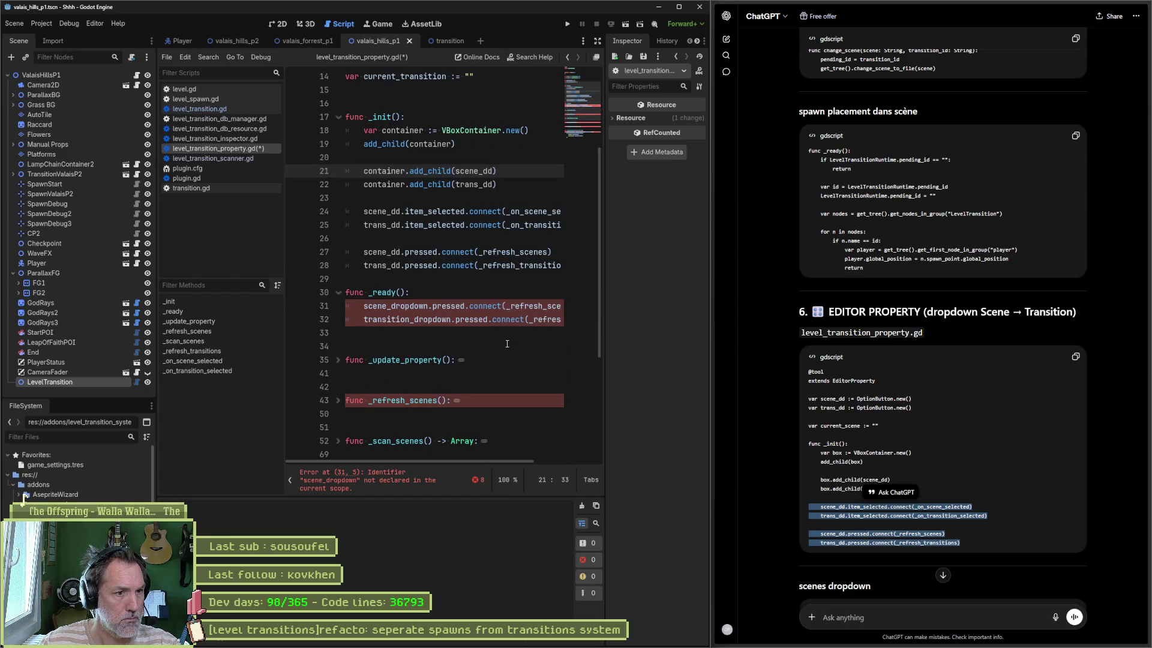
{"action": "double_click", "coordinate": [474, 171]}
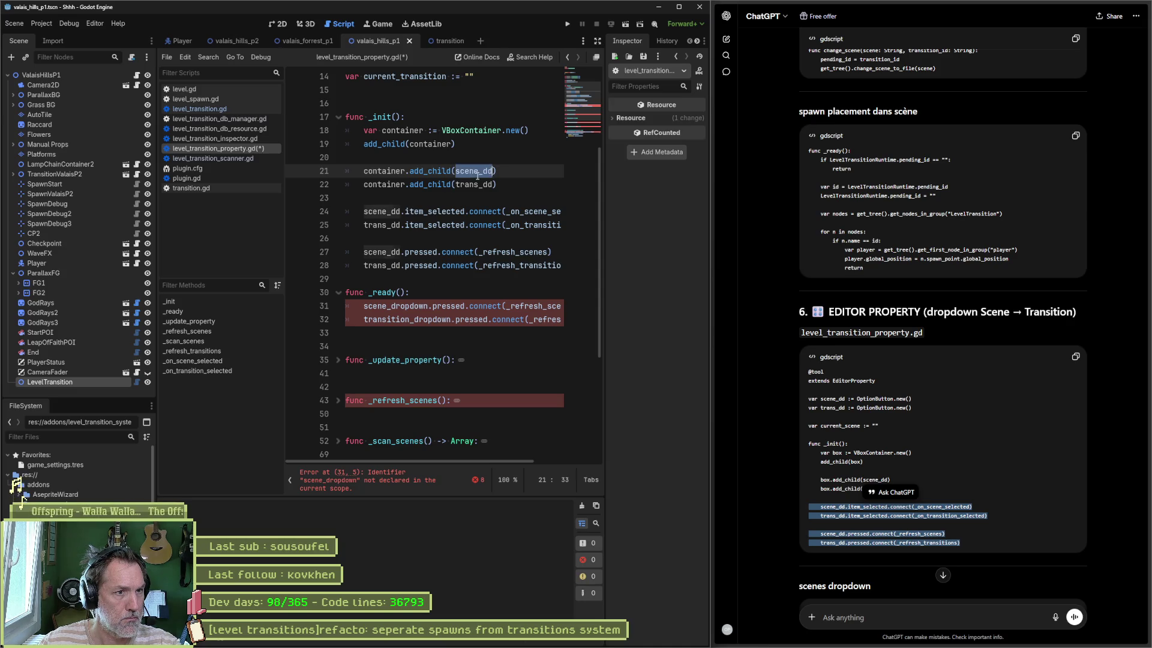
{"action": "key", "text": "ctrl+c"}
{"action": "double_click", "coordinate": [387, 306]}
{"action": "key", "text": "ctrl+v"}
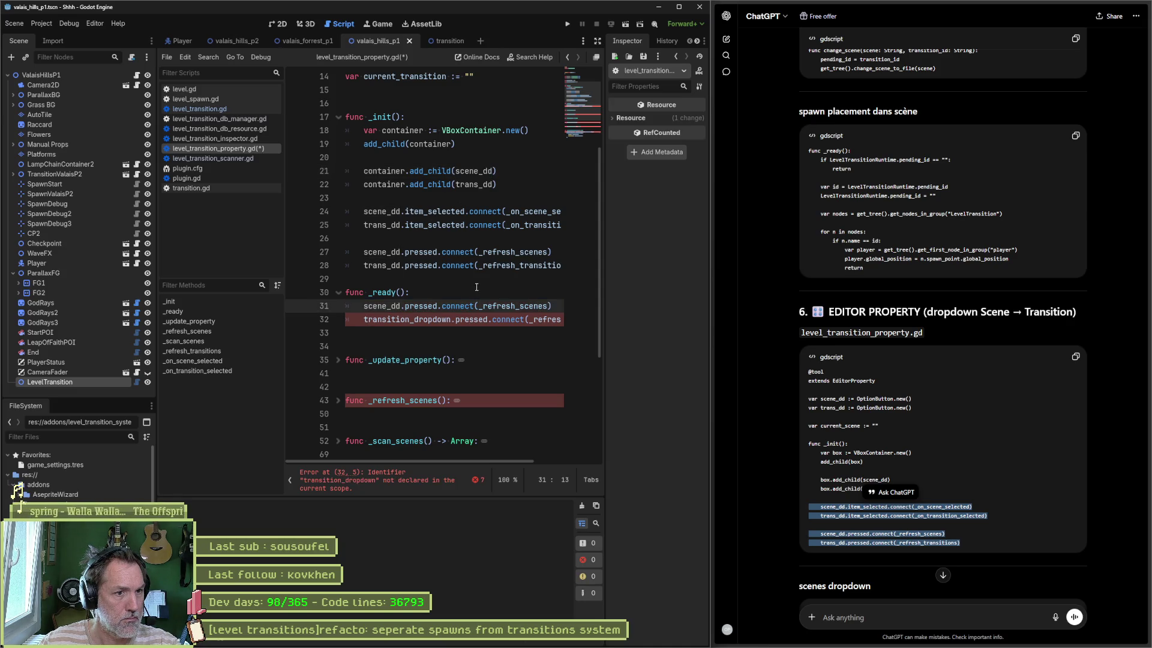
{"action": "double_click", "coordinate": [472, 184]}
{"action": "key", "text": "ctrl+c"}
{"action": "double_click", "coordinate": [396, 319]}
{"action": "key", "text": "ctrl+v"}
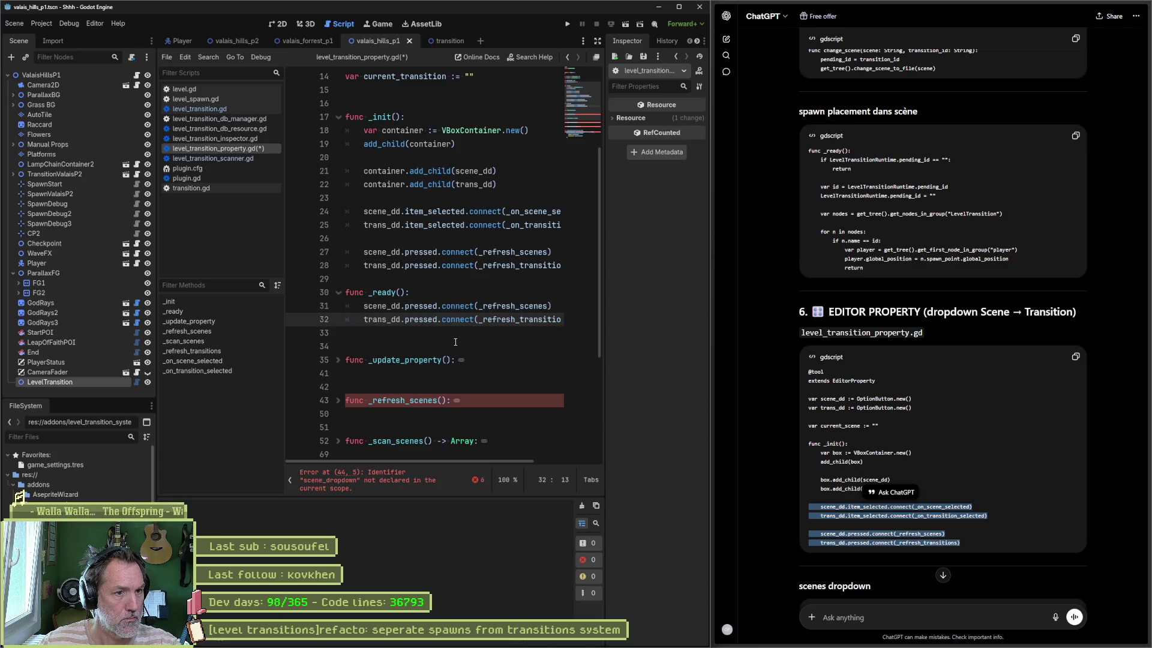
Replace scene_dropdown with scene_dd on lines 44 and 49 in _refresh_scenes
{"action": "left_click", "coordinate": [338, 400]}
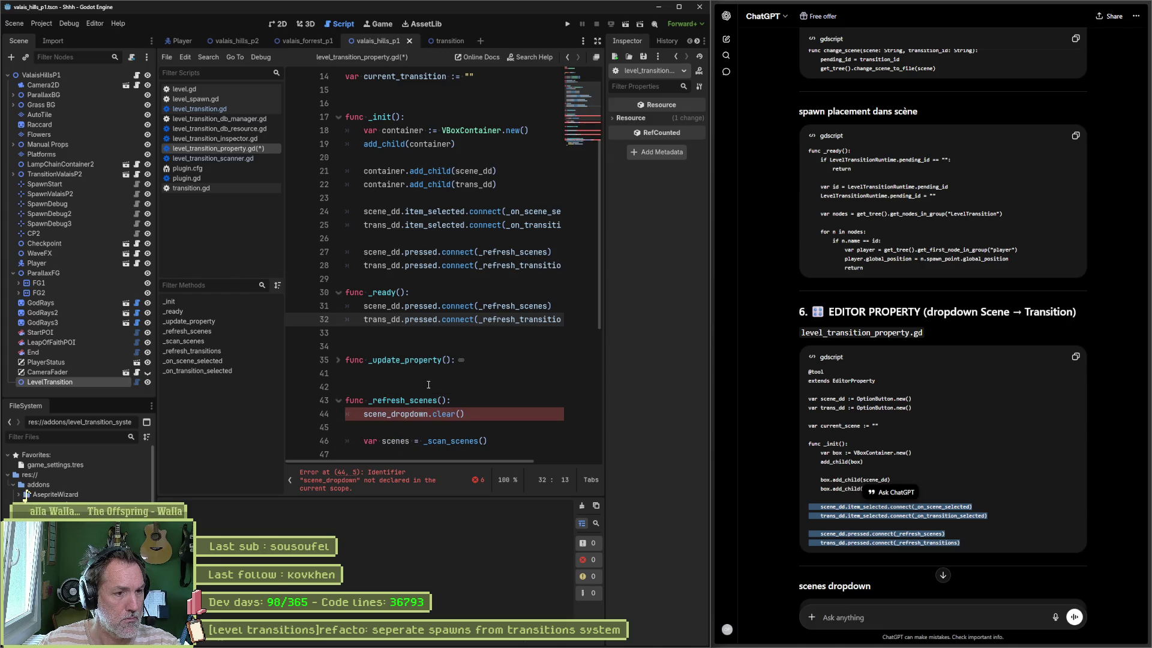
{"action": "double_click", "coordinate": [377, 306]}
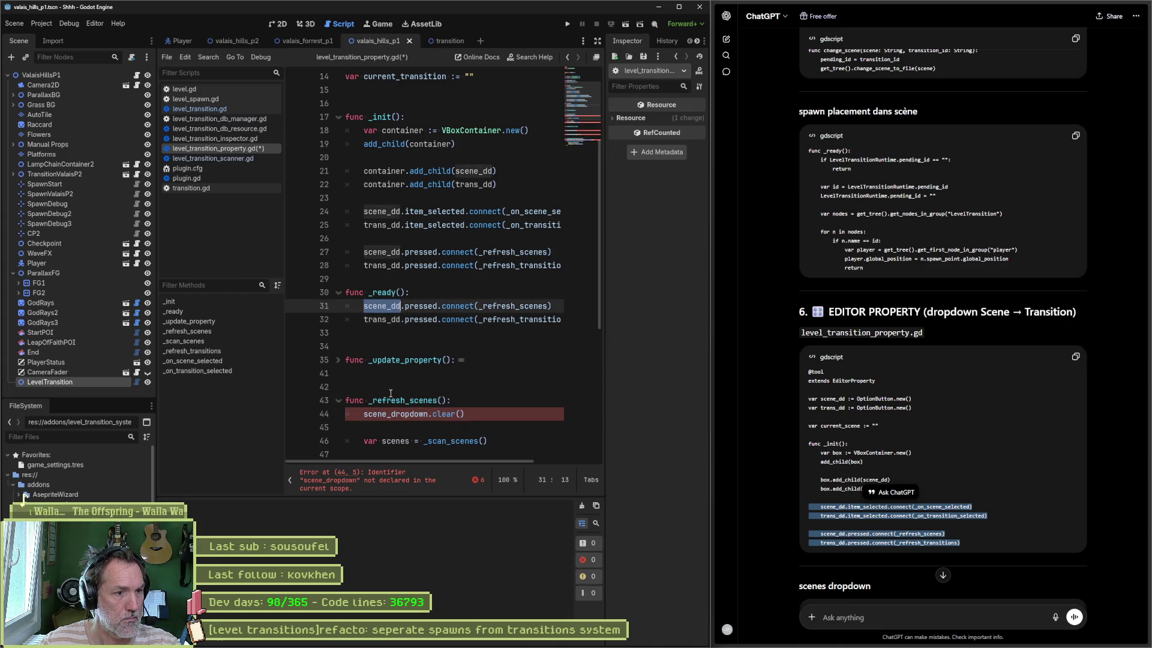
{"action": "key", "text": "ctrl+c"}
{"action": "double_click", "coordinate": [396, 413]}
{"action": "key", "text": "ctrl+v"}
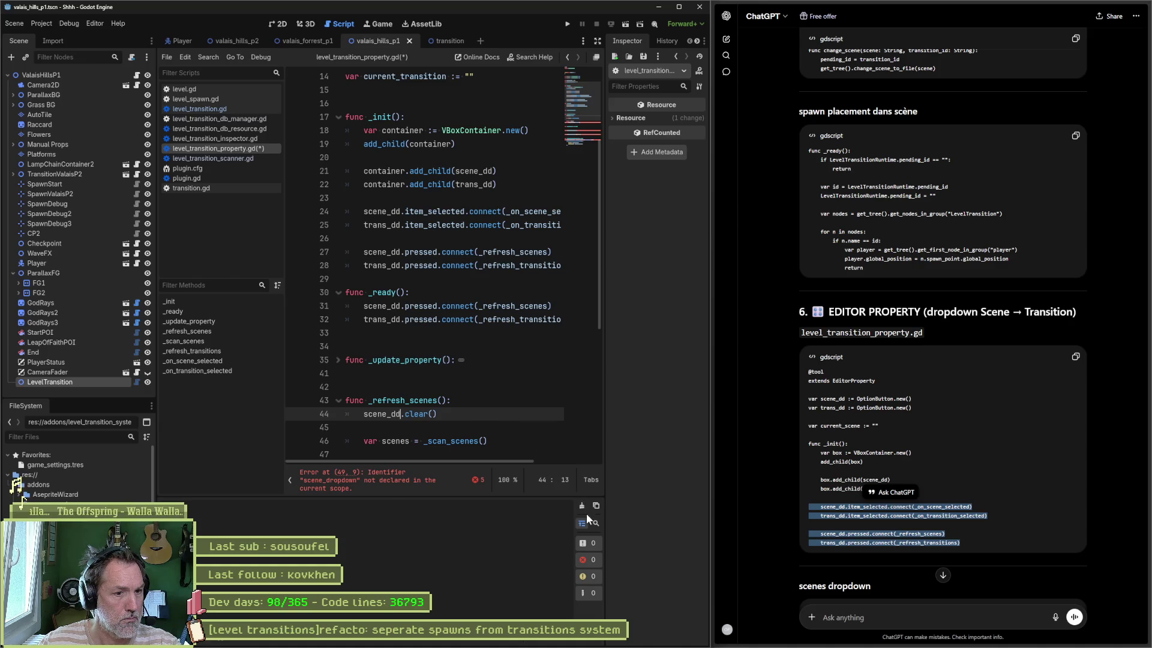
{"action": "scroll", "coordinate": [480, 411], "scroll_direction": "down", "scroll_amount": 4}
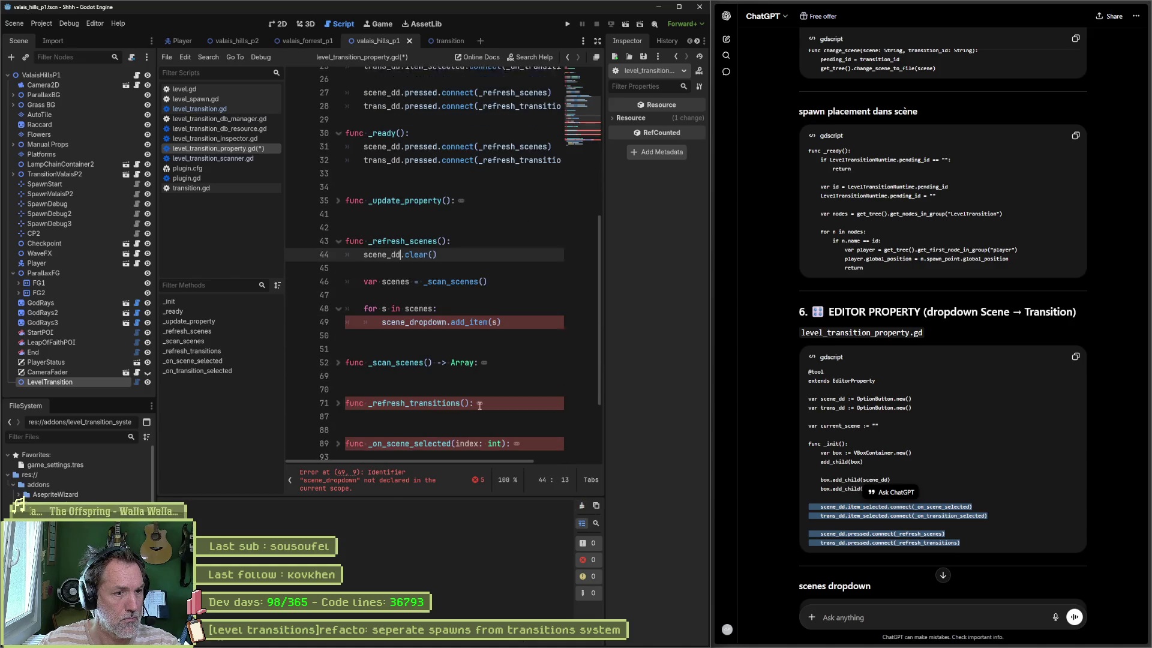
{"action": "double_click", "coordinate": [422, 319]}
{"action": "key", "text": "ctrl+v"}
Fix the remaining dropdown errors on lines 72, 86, 90 and 96 using trans_dd and scene_dd, then save
{"action": "left_click", "coordinate": [401, 476]}
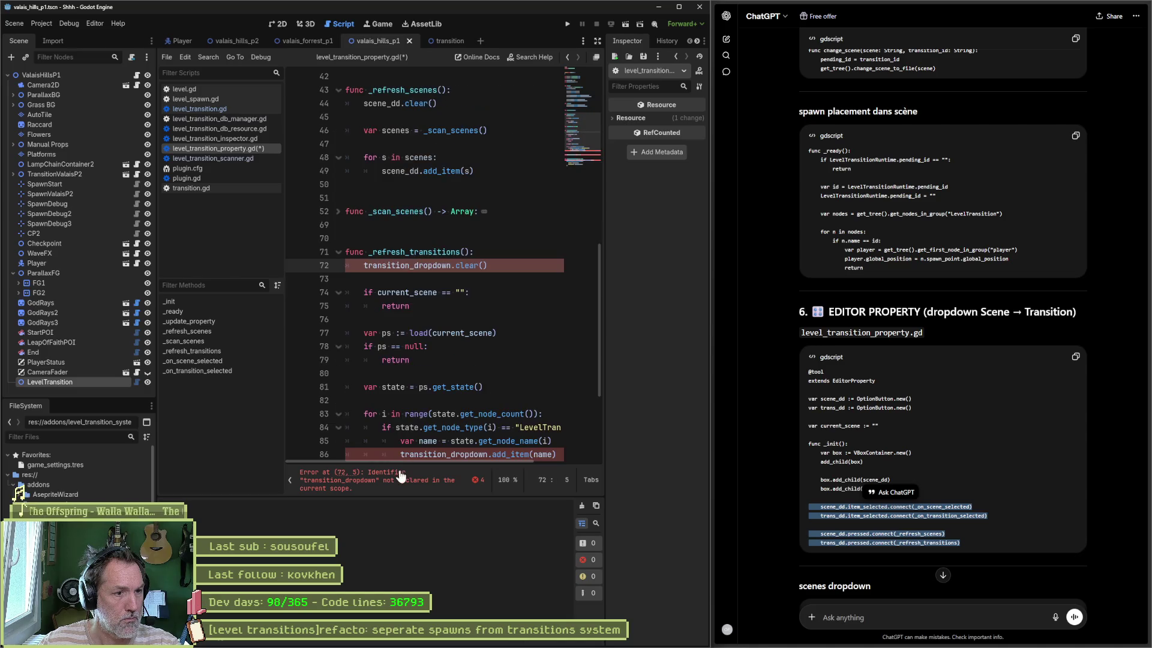
{"action": "double_click", "coordinate": [399, 265]}
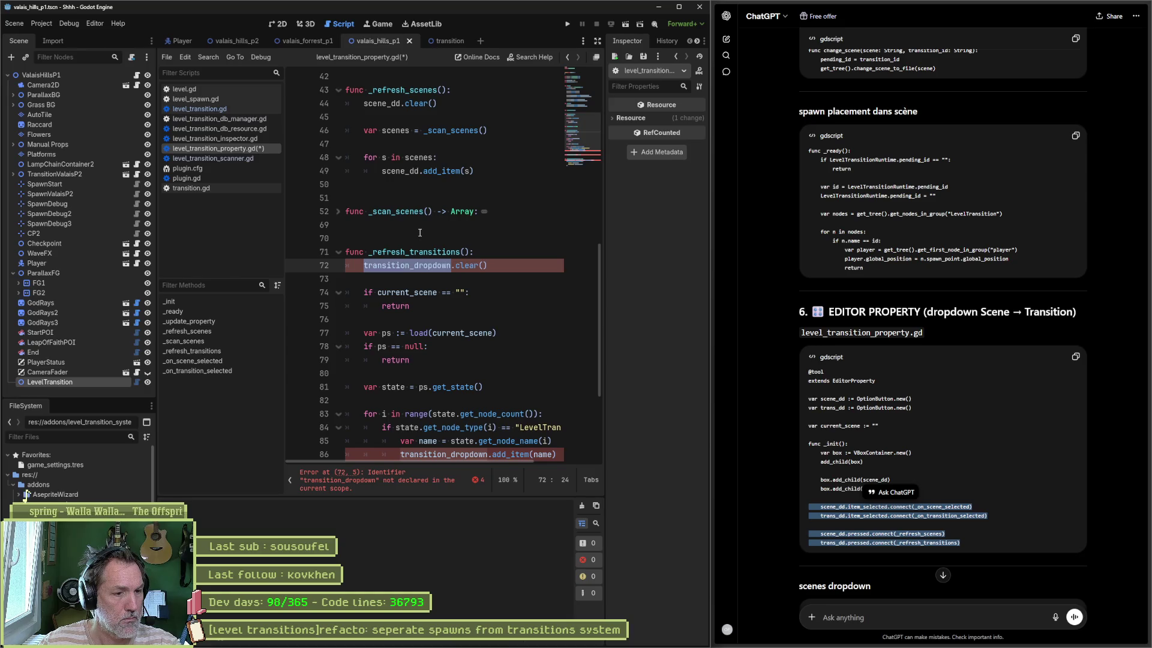
{"action": "type", "text": "tra"}
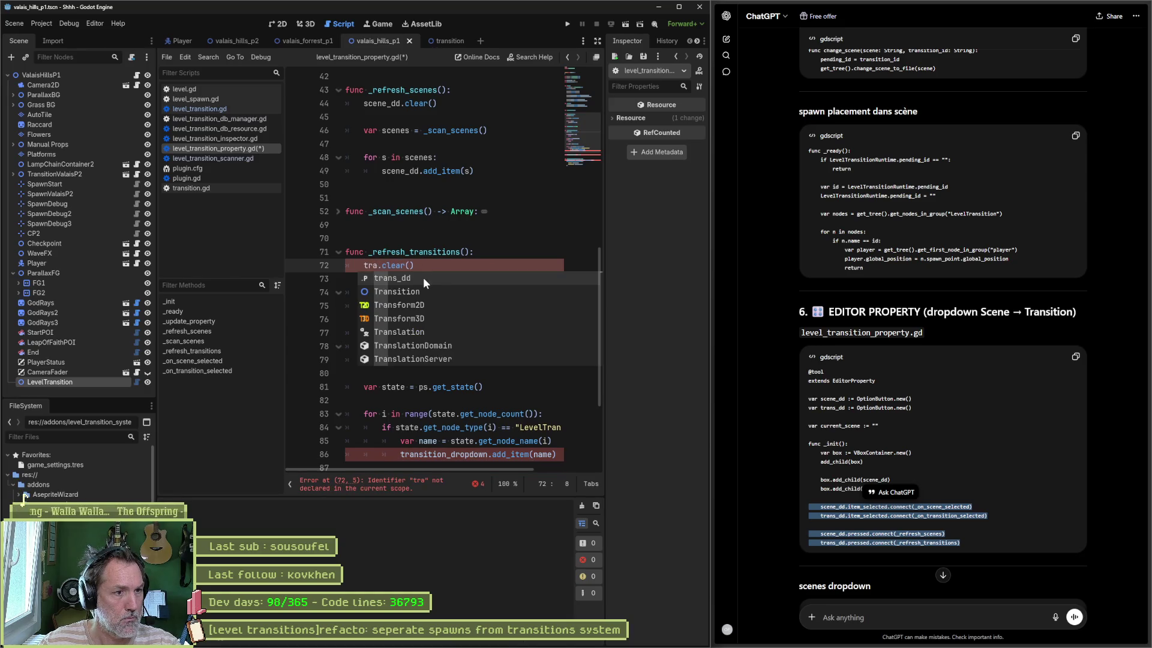
{"action": "key", "text": "Return"}
{"action": "double_click", "coordinate": [386, 265]}
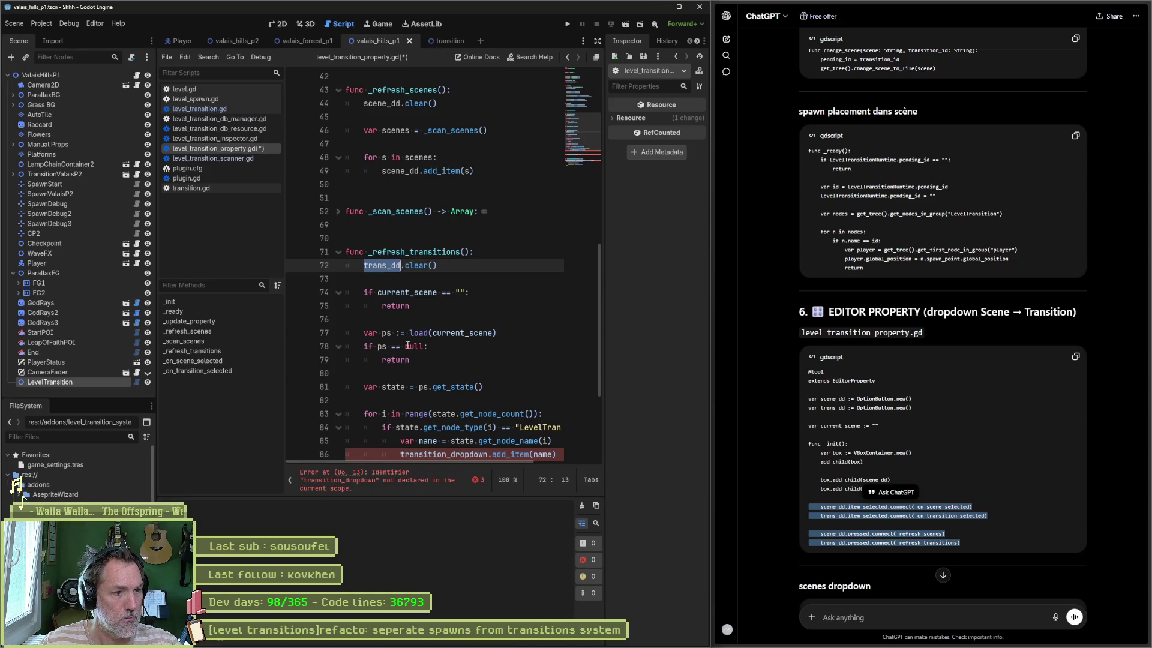
{"action": "scroll", "coordinate": [413, 360], "scroll_direction": "down", "scroll_amount": 3}
{"action": "double_click", "coordinate": [424, 333]}
{"action": "key", "text": "ctrl+v"}
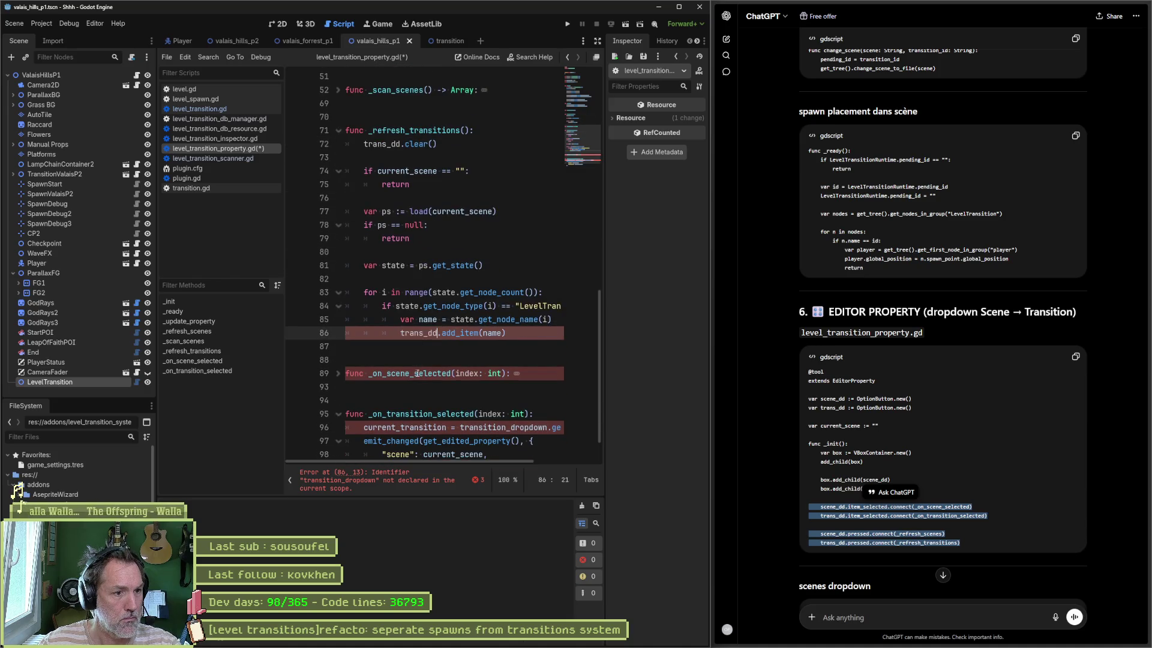
{"action": "double_click", "coordinate": [498, 427]}
{"action": "key", "text": "ctrl+v"}
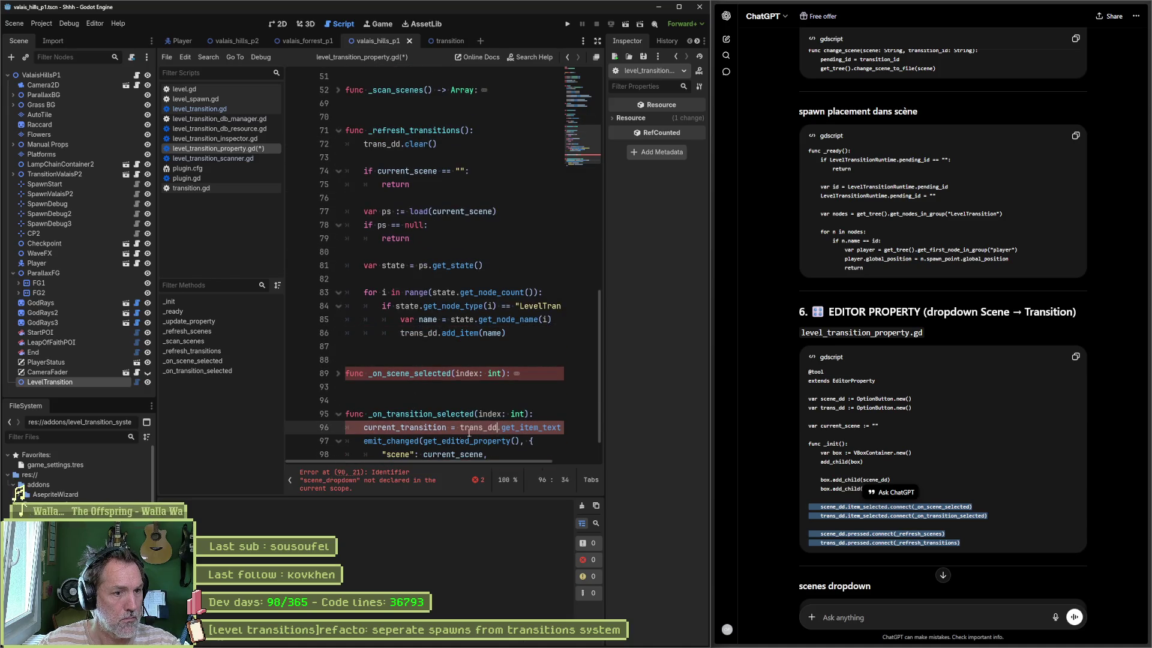
{"action": "left_click", "coordinate": [399, 480]}
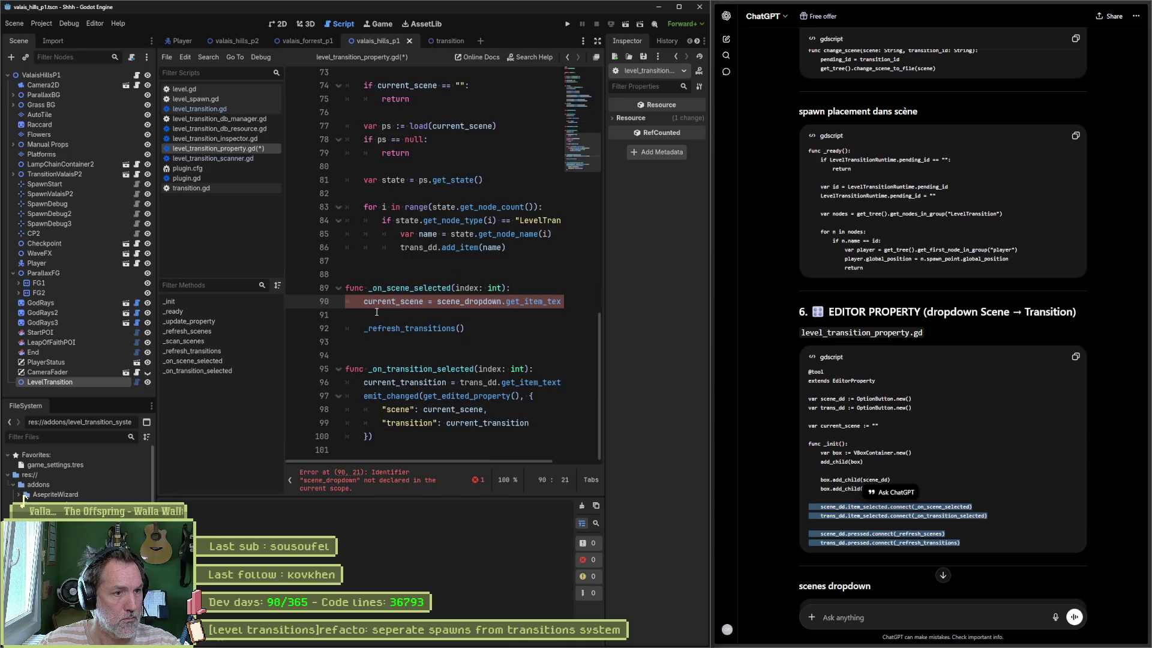
{"action": "double_click", "coordinate": [470, 302]}
{"action": "type", "text": "sce"}
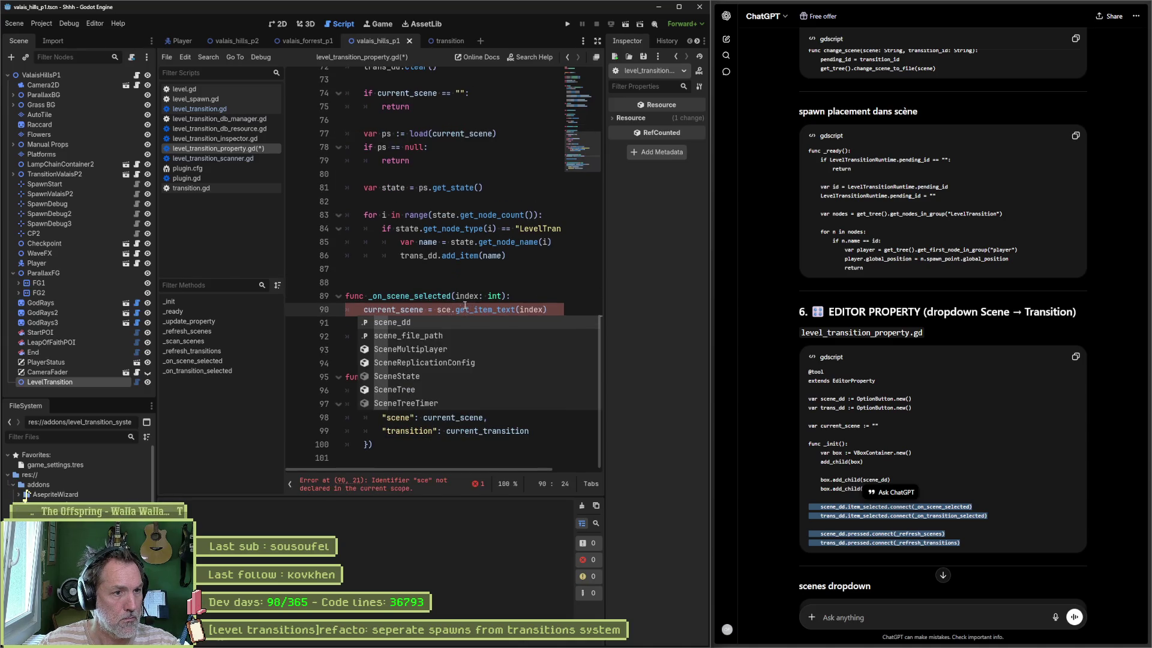
{"action": "left_click", "coordinate": [438, 323]}
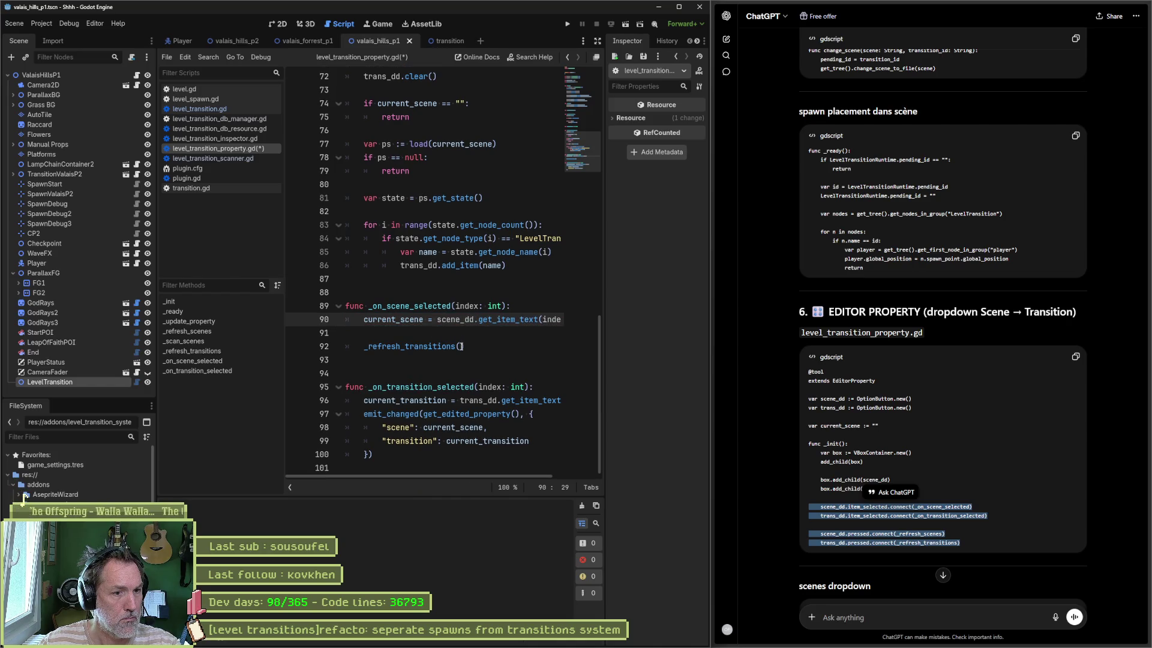
{"action": "key", "text": "ctrl+s"}
{"action": "left_click_drag", "start_coordinate": [597, 387], "coordinate": [587, 120]}
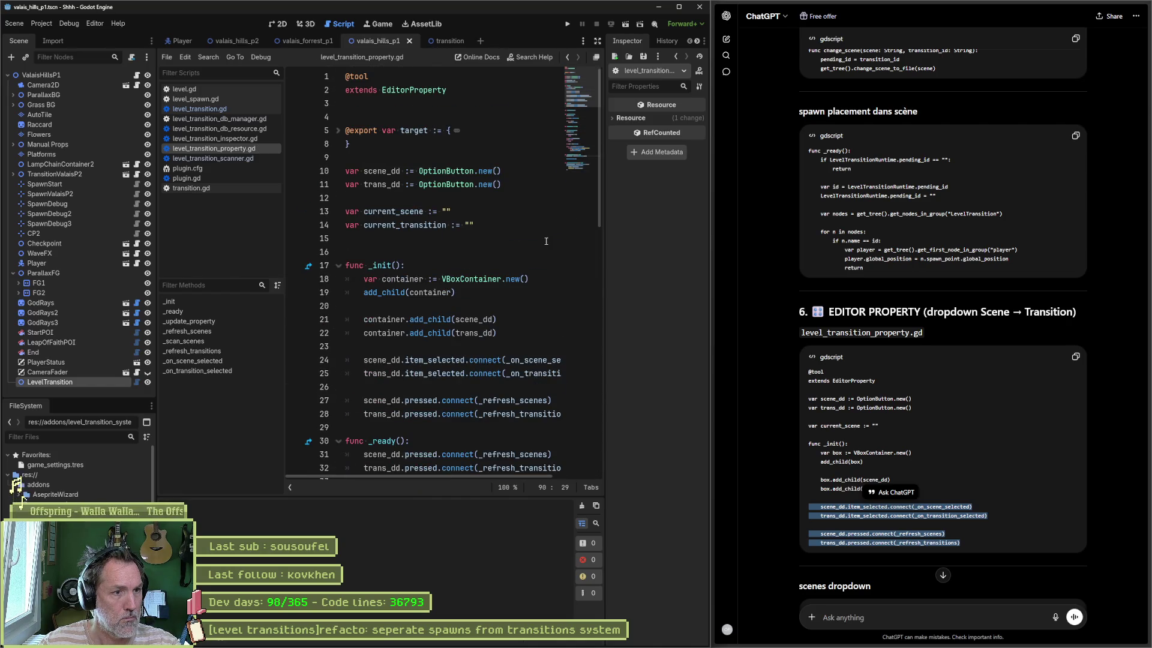
Replace the _refresh_scenes loop with ChatGPT's loop over LevelTransitionDBManager.db.scenes and save
{"action": "scroll", "coordinate": [780, 446], "scroll_direction": "down", "scroll_amount": 4}
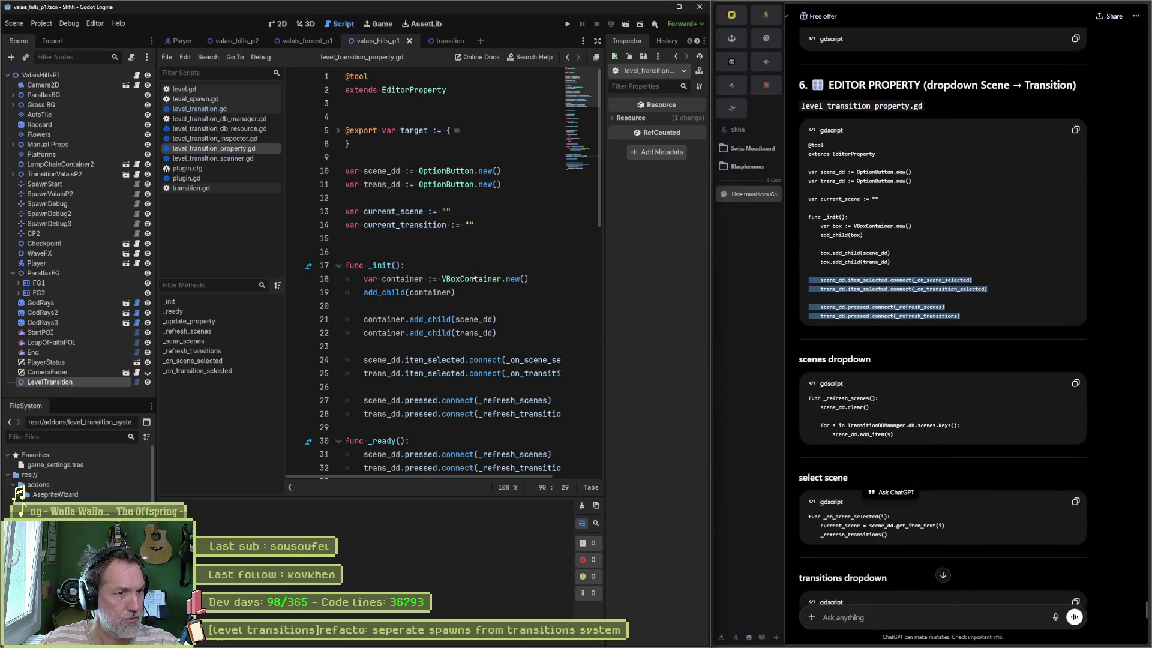
{"action": "left_click", "coordinate": [459, 261]}
{"action": "key", "text": "ctrl+alt+f"}
{"action": "scroll", "coordinate": [405, 379], "scroll_direction": "down", "scroll_amount": 1}
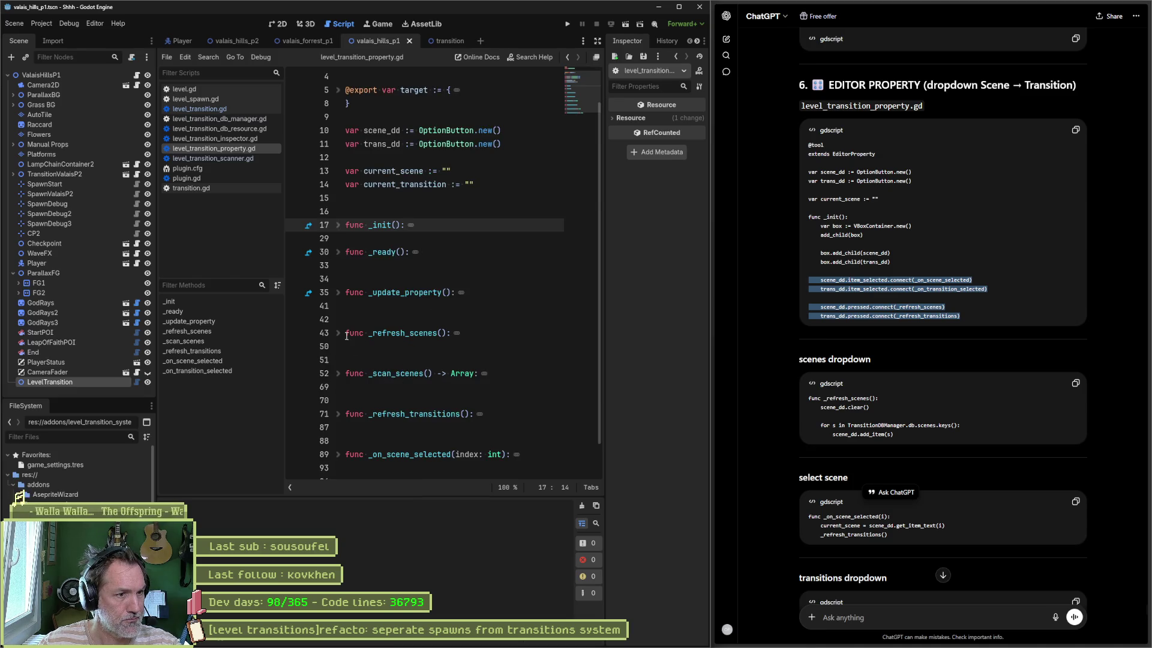
{"action": "left_click", "coordinate": [338, 333]}
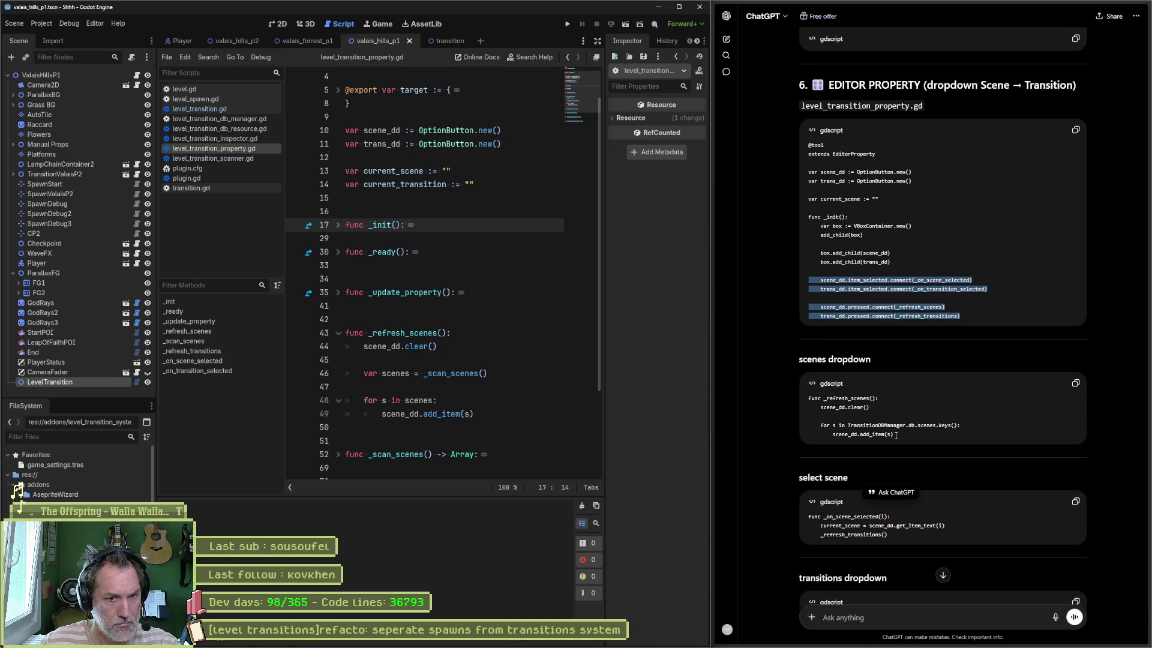
{"action": "left_click_drag", "start_coordinate": [896, 435], "coordinate": [805, 422]}
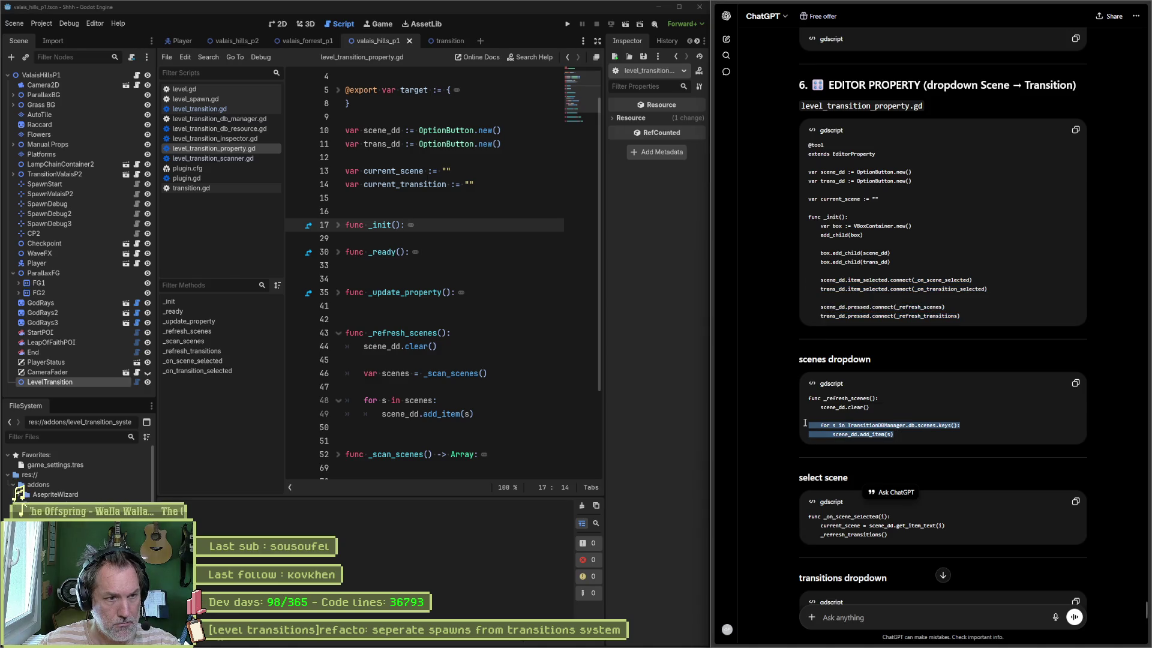
{"action": "key", "text": "ctrl+c"}
{"action": "mouse_move", "coordinate": [451, 414]}
{"action": "left_mouse_down"}
{"action": "mouse_move", "coordinate": [336, 400]}
{"action": "mouse_move", "coordinate": [315, 372]}
{"action": "left_mouse_up"}
{"action": "key", "text": "ctrl+v"}
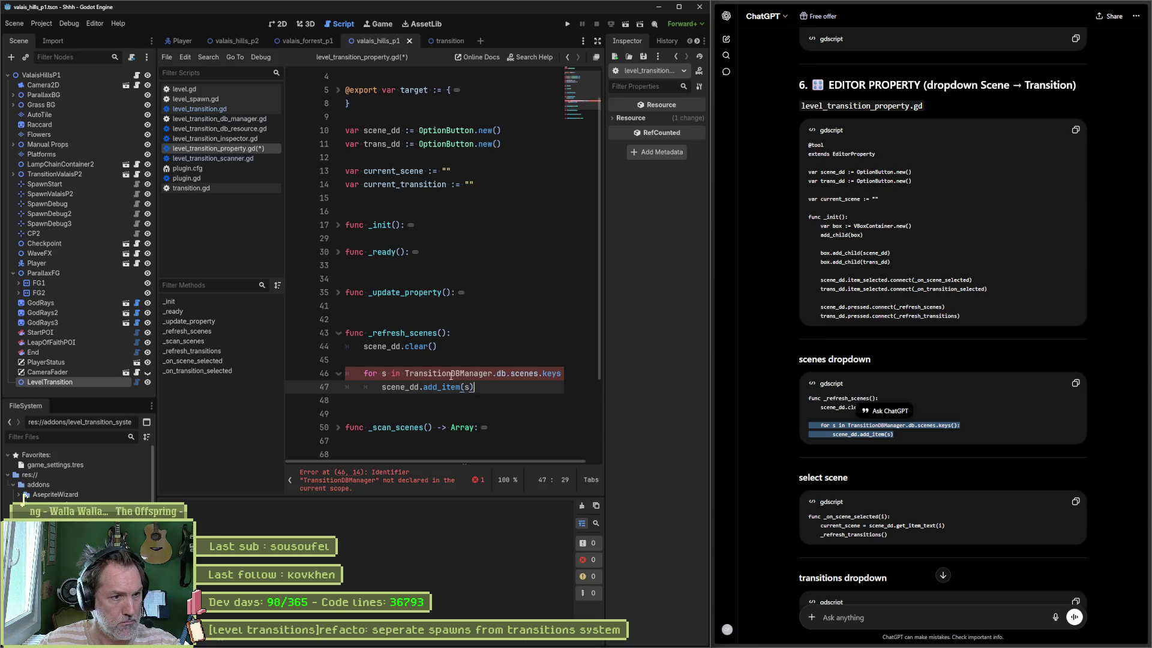
{"action": "left_click", "coordinate": [405, 374]}
{"action": "type", "text": "Level"}
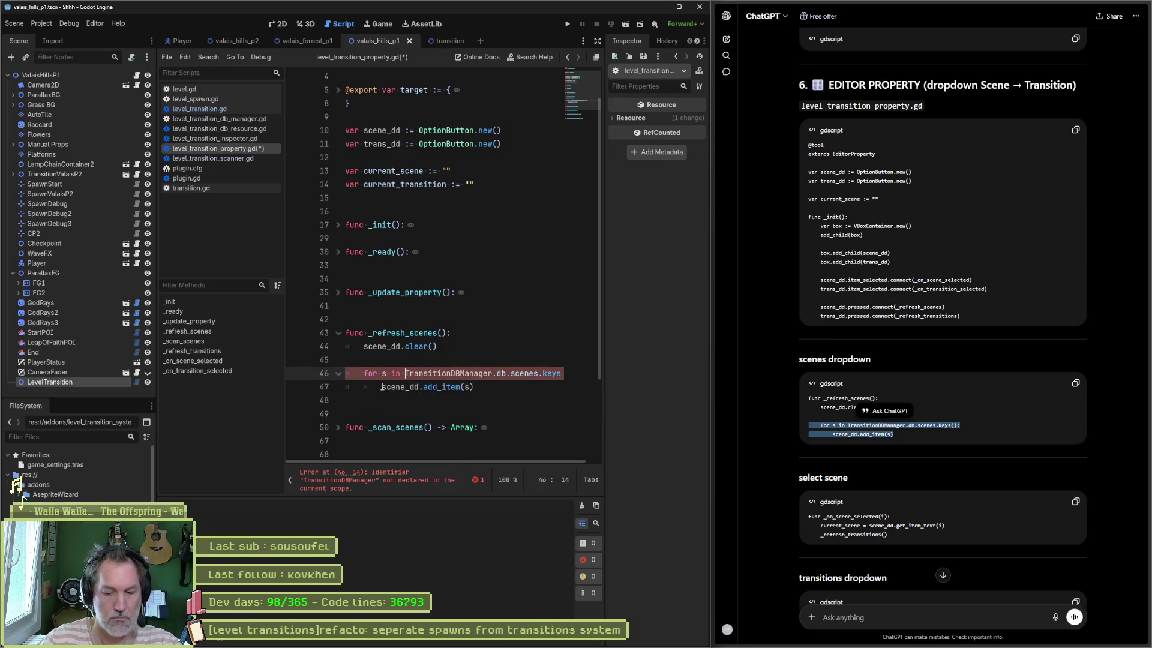
{"action": "type", "text": "l"}
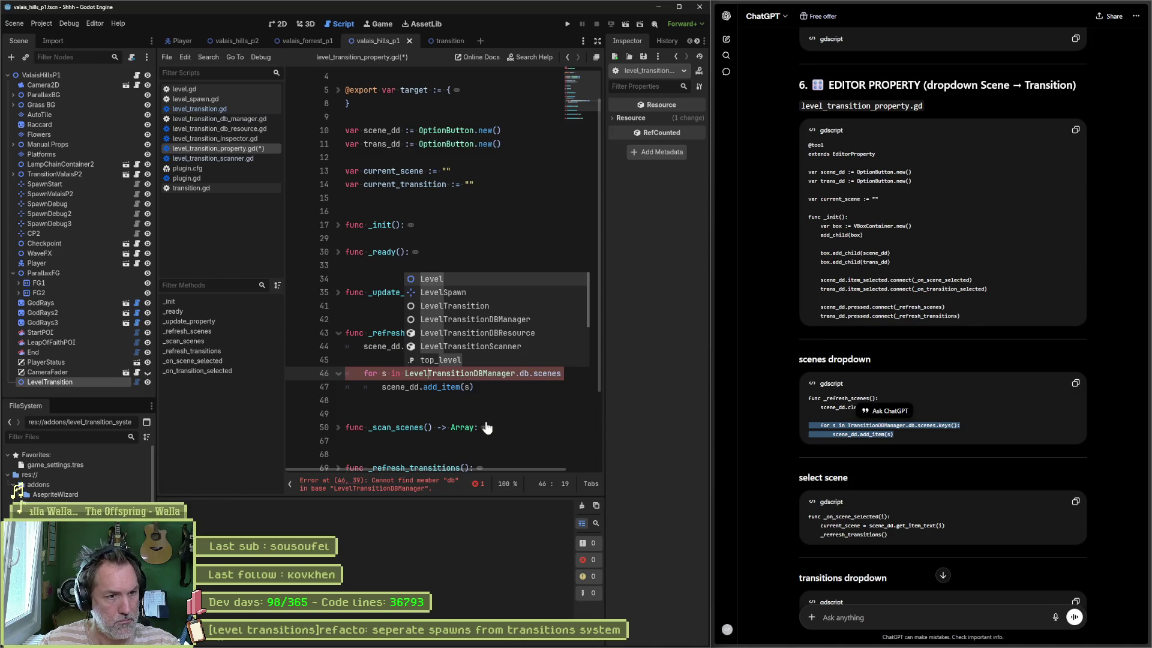
{"action": "type", "text": ".k"}
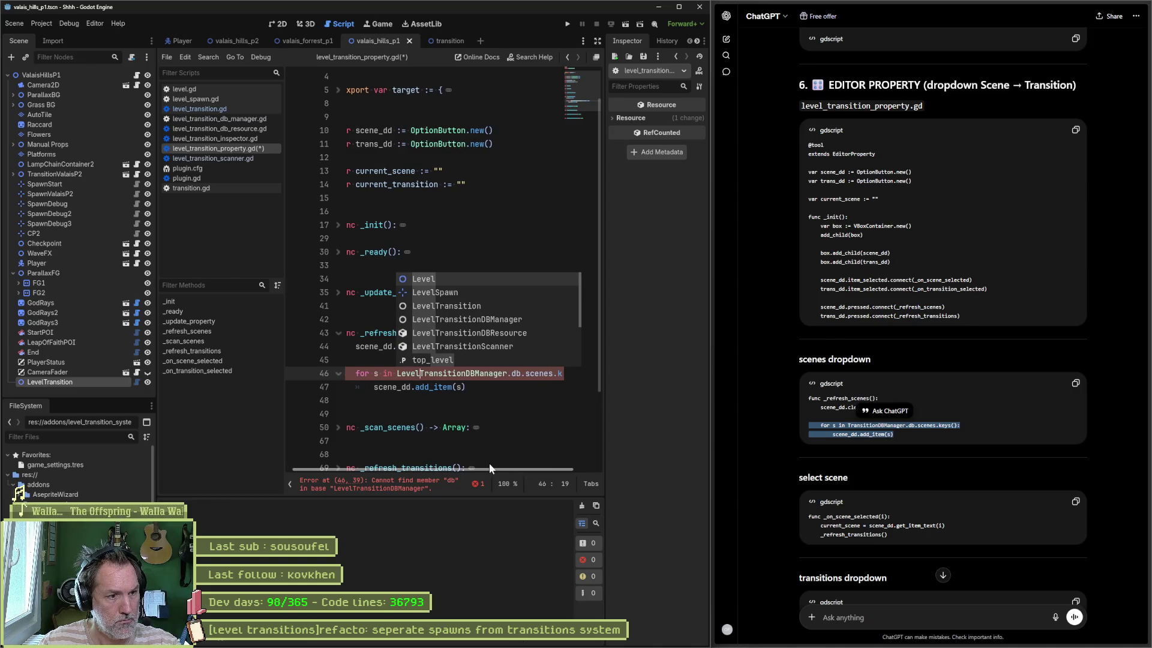
{"action": "left_click", "coordinate": [498, 401]}
{"action": "key", "text": "ctrl+s"}
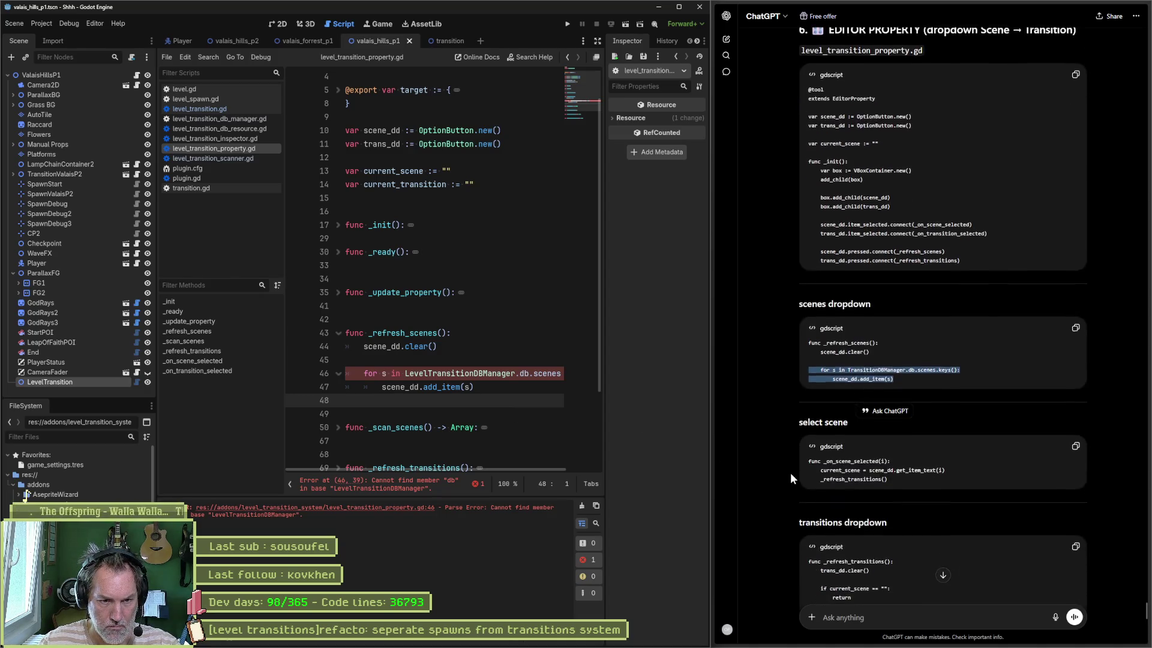
Remove the blank line before _refresh_transitions() in _on_scene_selected
{"action": "scroll", "coordinate": [533, 404], "scroll_direction": "down", "scroll_amount": 2}
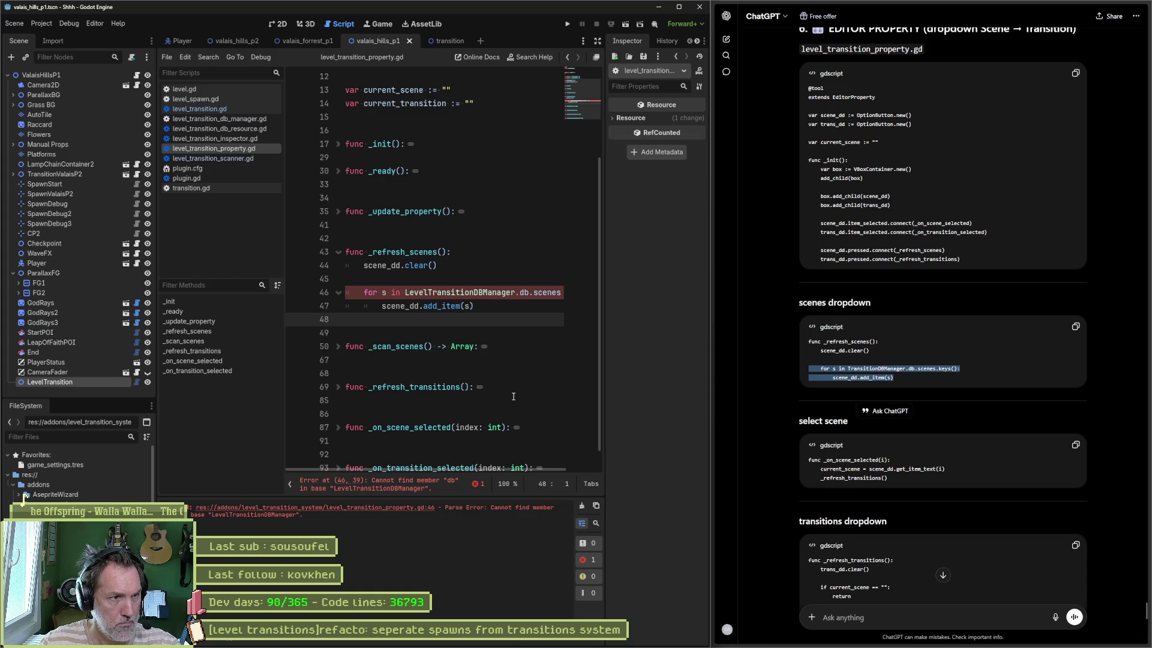
{"action": "scroll", "coordinate": [512, 395], "scroll_direction": "down", "scroll_amount": 1}
{"action": "left_click", "coordinate": [338, 403]}
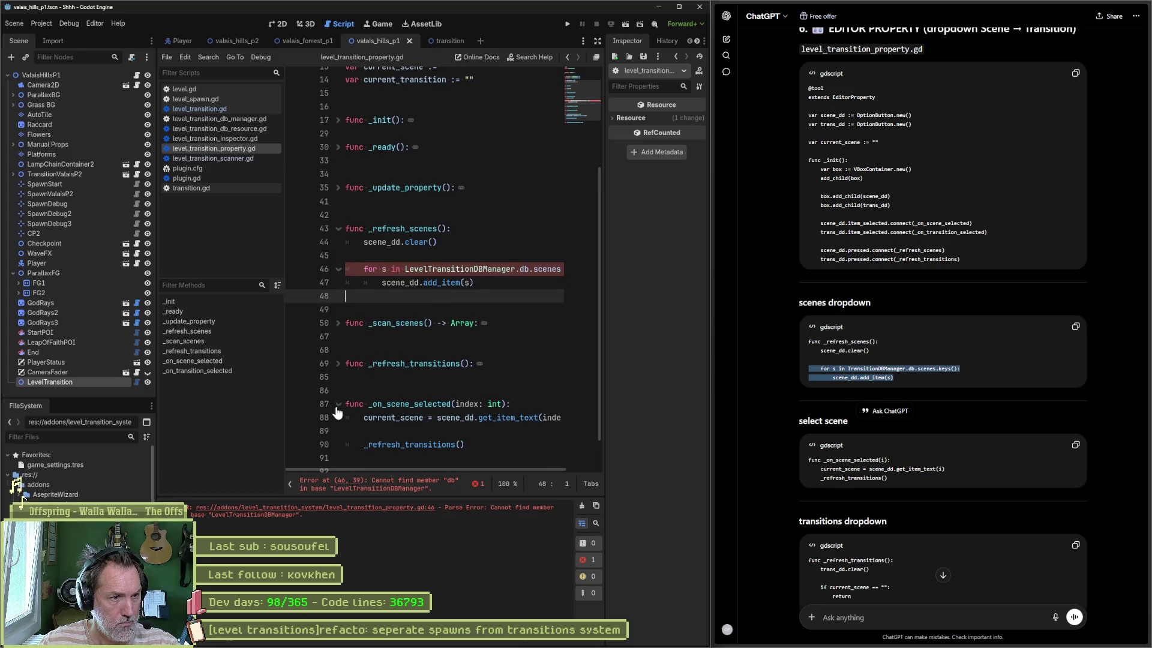
{"action": "scroll", "coordinate": [456, 414], "scroll_direction": "down", "scroll_amount": 1}
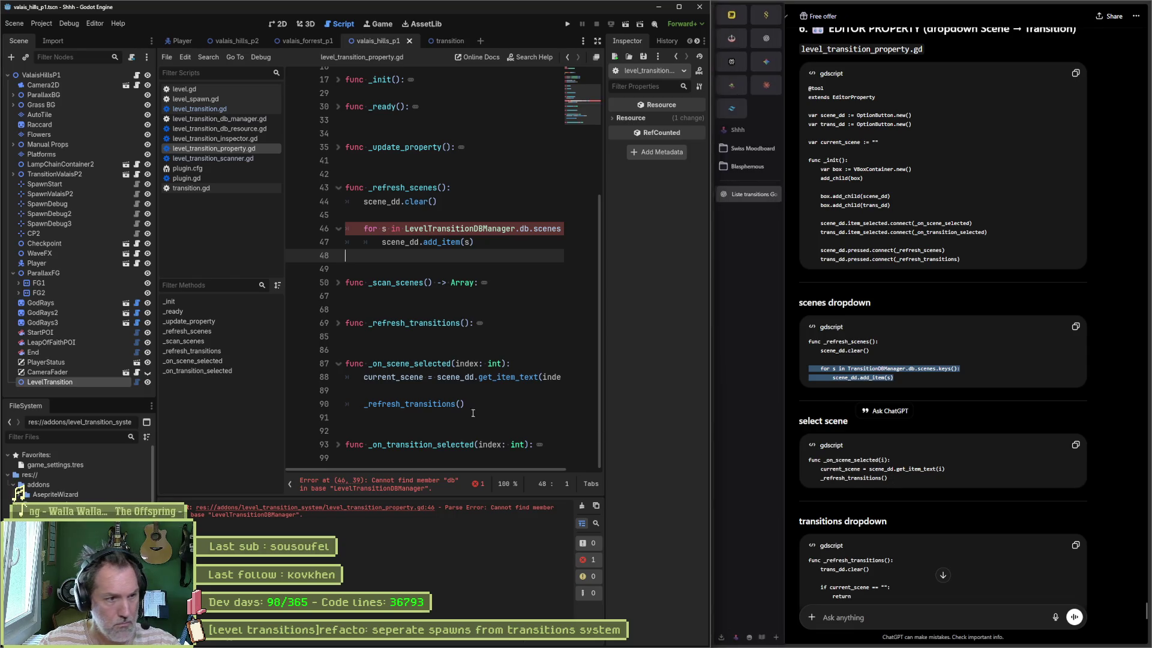
{"action": "left_click", "coordinate": [456, 392]}
{"action": "key", "text": "Delete"}
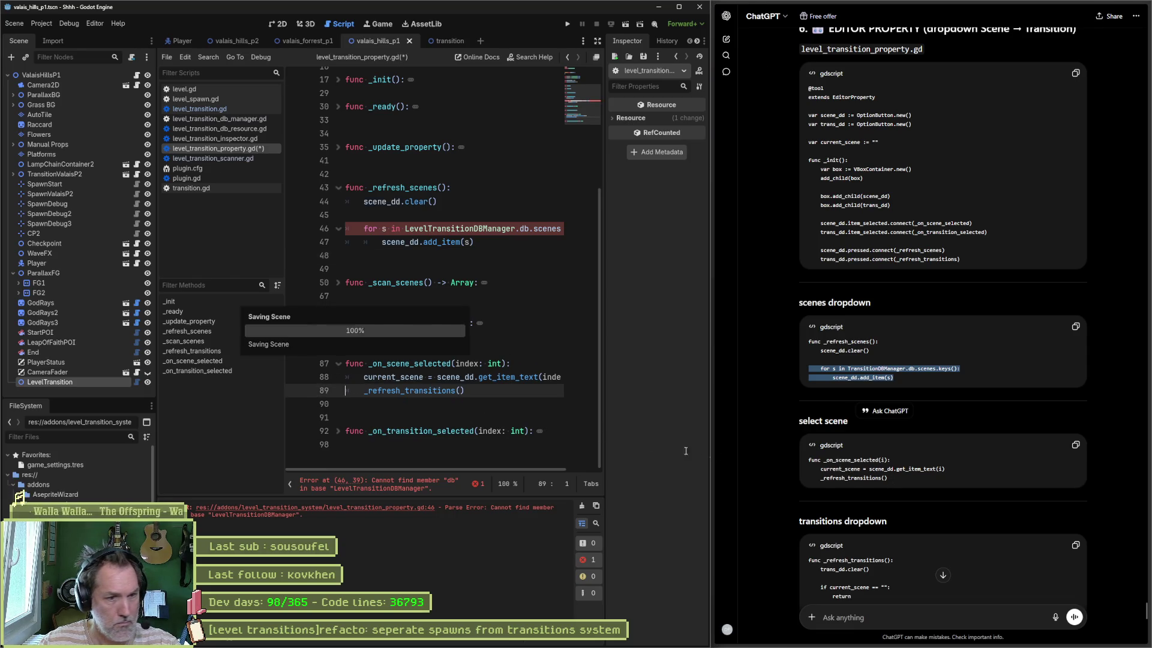
{"action": "scroll", "coordinate": [851, 502], "scroll_direction": "down", "scroll_amount": 2}
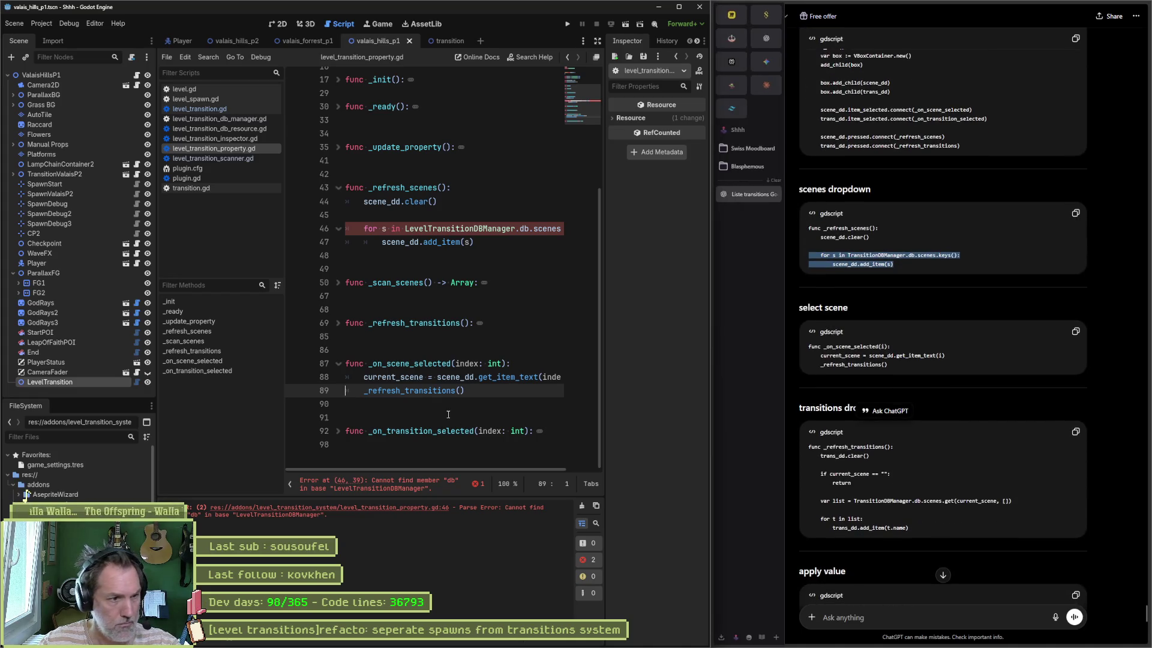
Replace _refresh_transitions (lines 69–84) with ChatGPT's transitions-dropdown code
{"action": "left_click", "coordinate": [339, 323]}
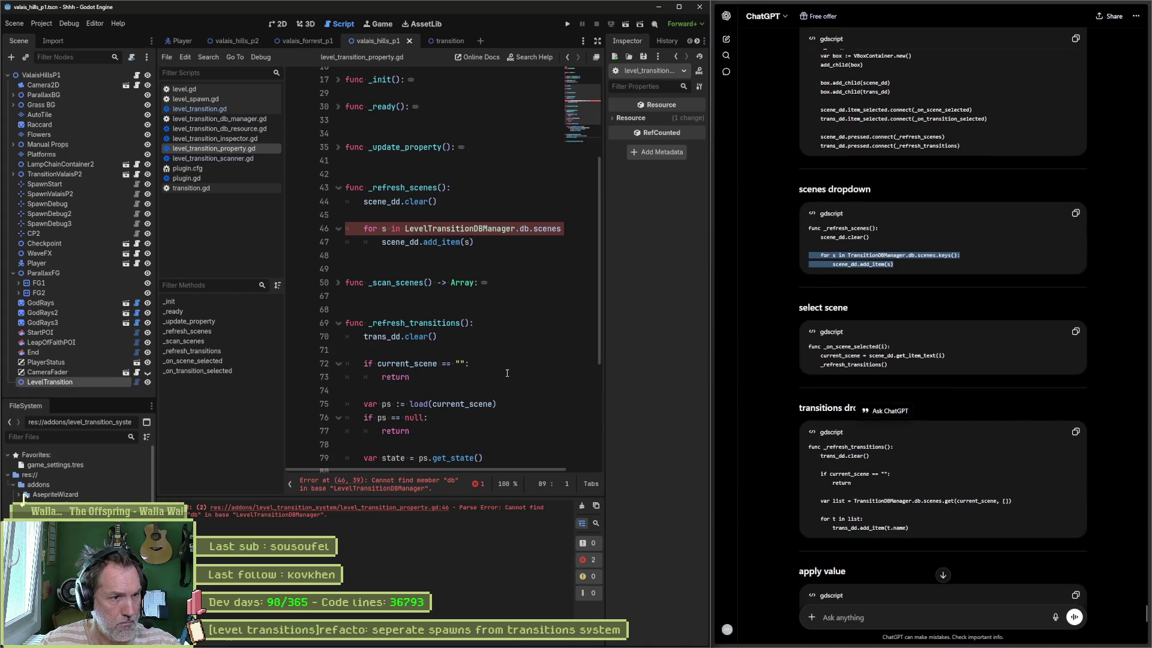
{"action": "scroll", "coordinate": [793, 468], "scroll_direction": "down", "scroll_amount": 1}
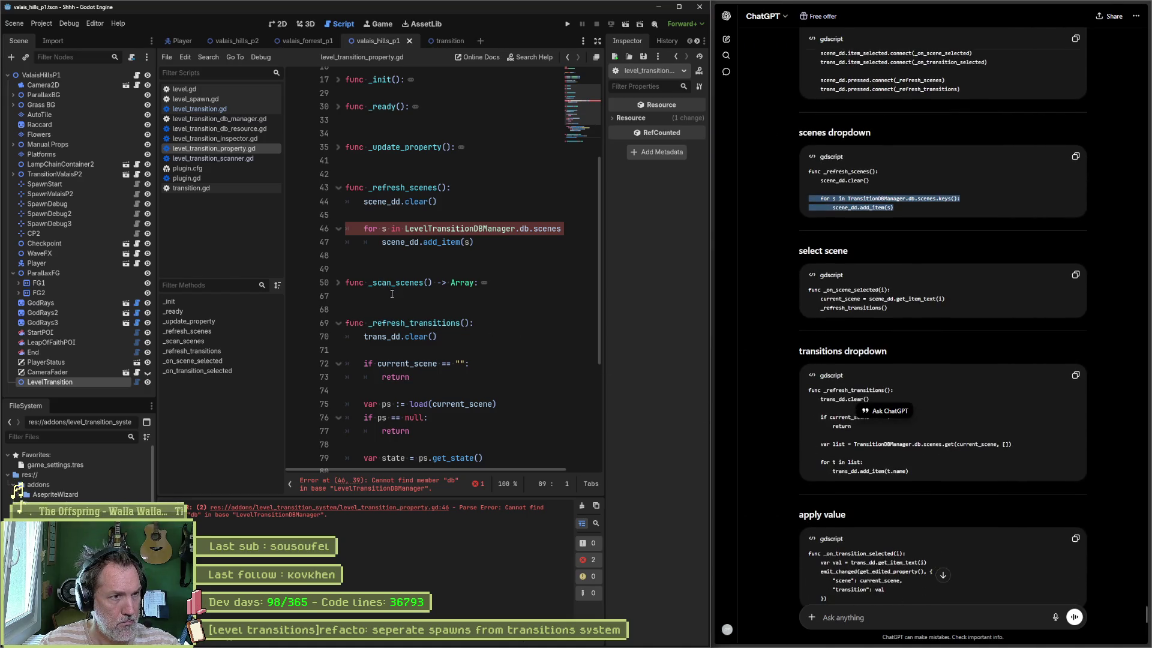
{"action": "scroll", "coordinate": [423, 313], "scroll_direction": "down", "scroll_amount": 2}
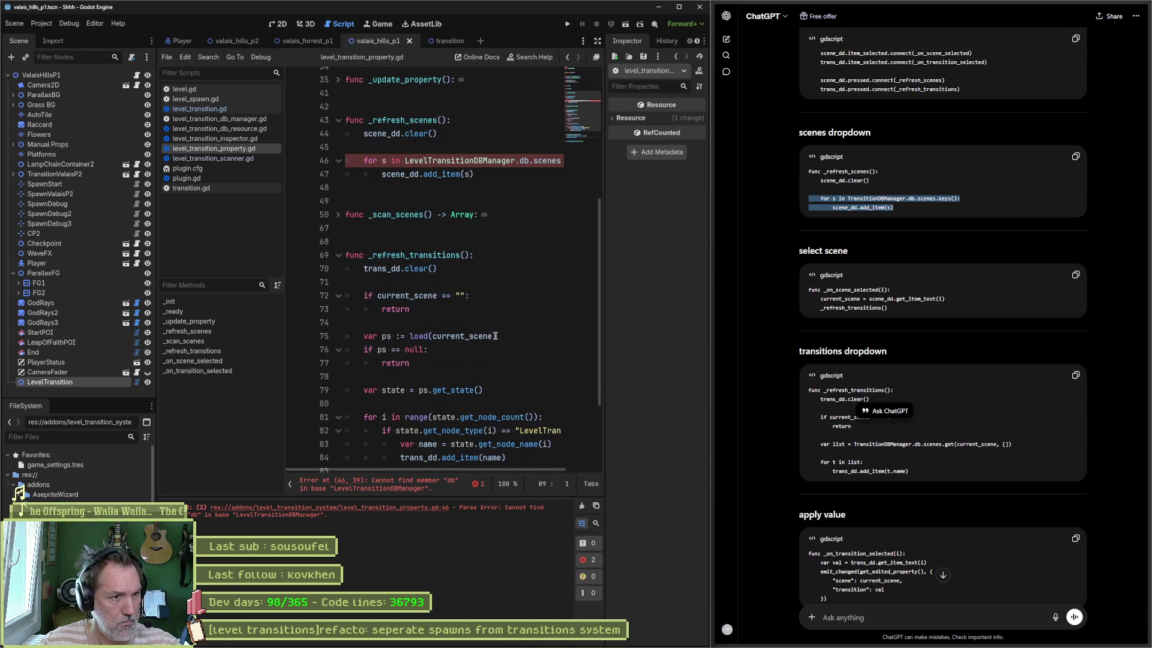
{"action": "scroll", "coordinate": [505, 337], "scroll_direction": "down", "scroll_amount": 1}
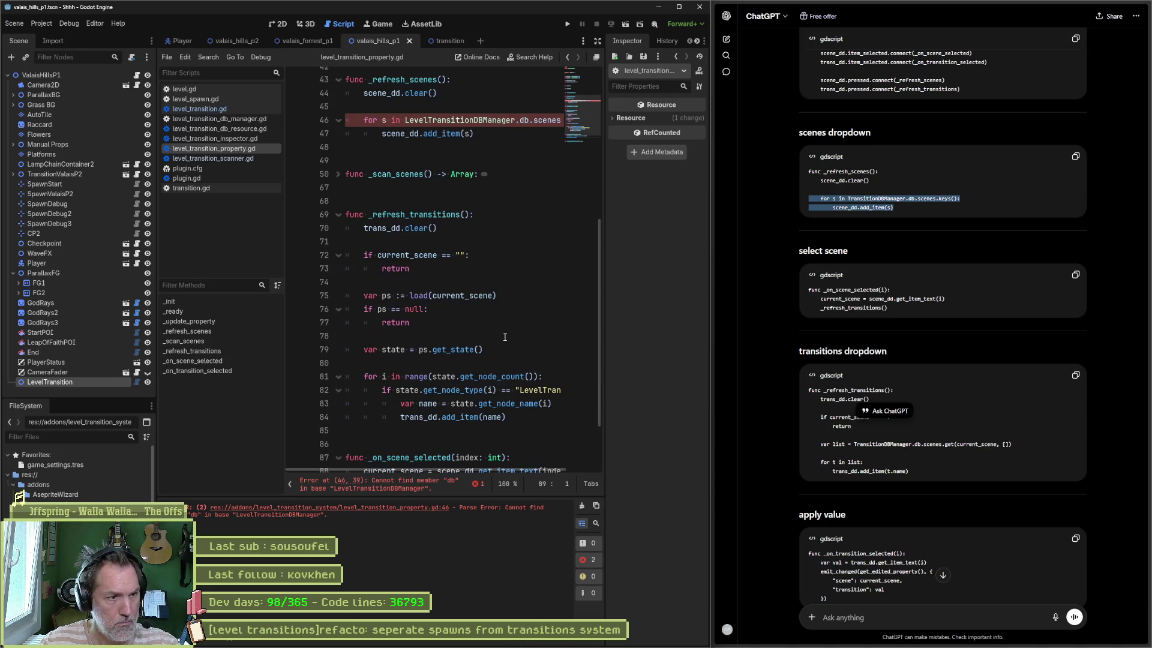
{"action": "left_click", "coordinate": [906, 457]}
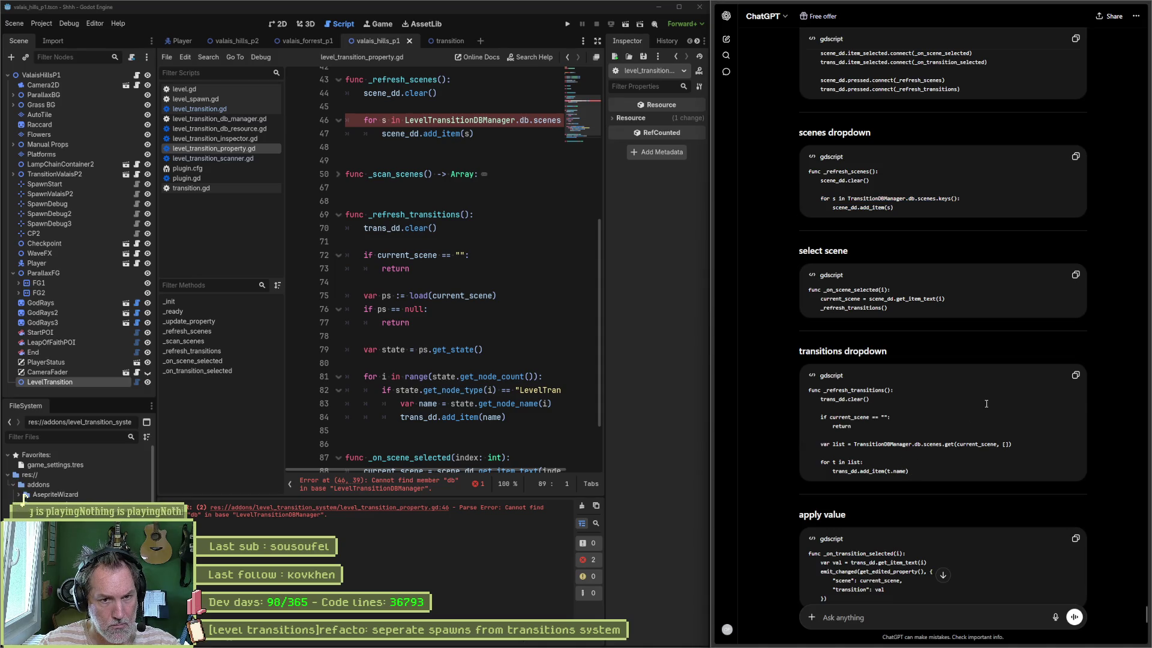
{"action": "left_click", "coordinate": [1075, 375]}
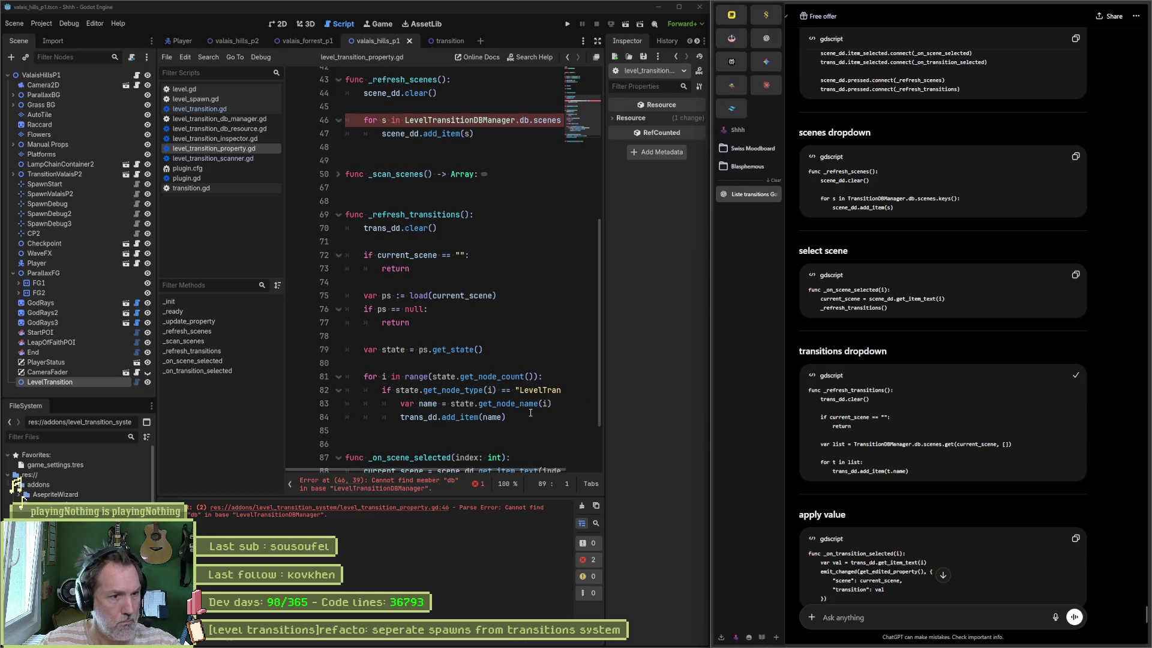
{"action": "left_click_drag", "start_coordinate": [512, 417], "coordinate": [327, 214]}
{"action": "key", "text": "ctrl+v"}
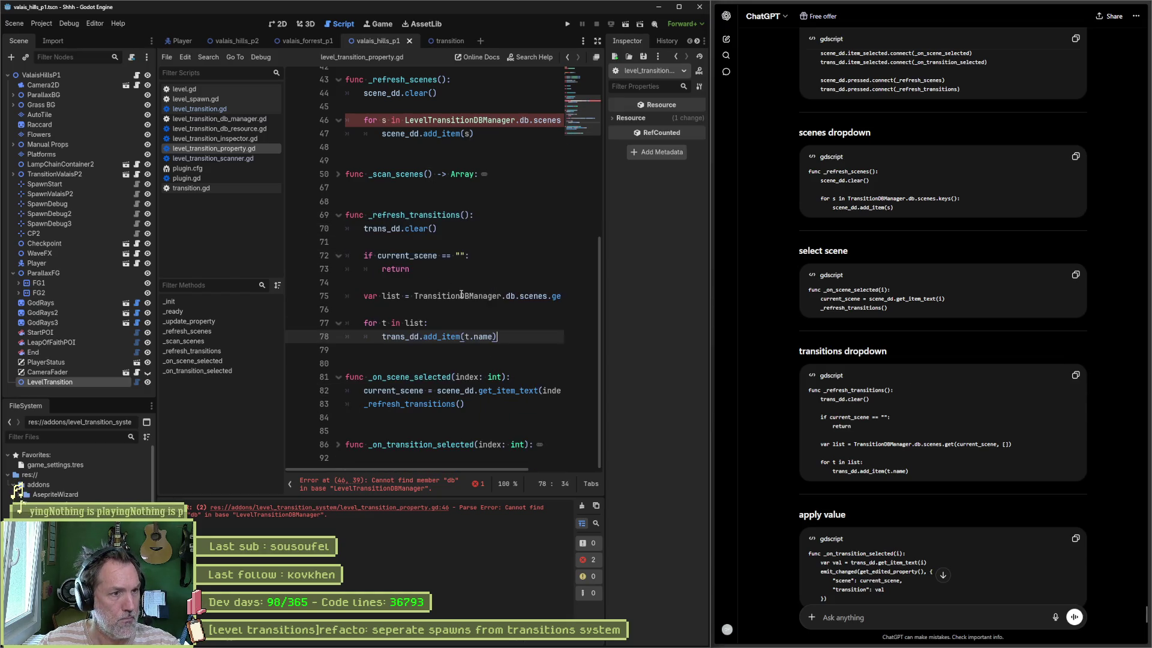
Rename TransitionDBManager to LevelTransitionDBManager on line 75 and save the script
{"action": "left_click", "coordinate": [420, 296]}
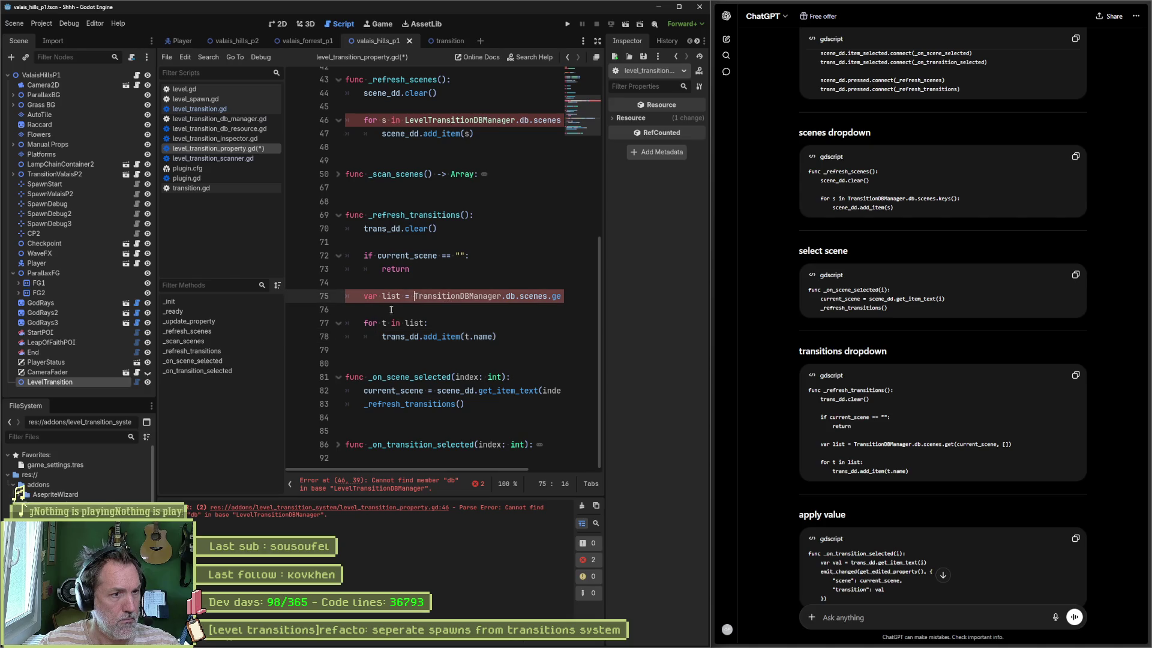
{"action": "type", "text": "Level"}
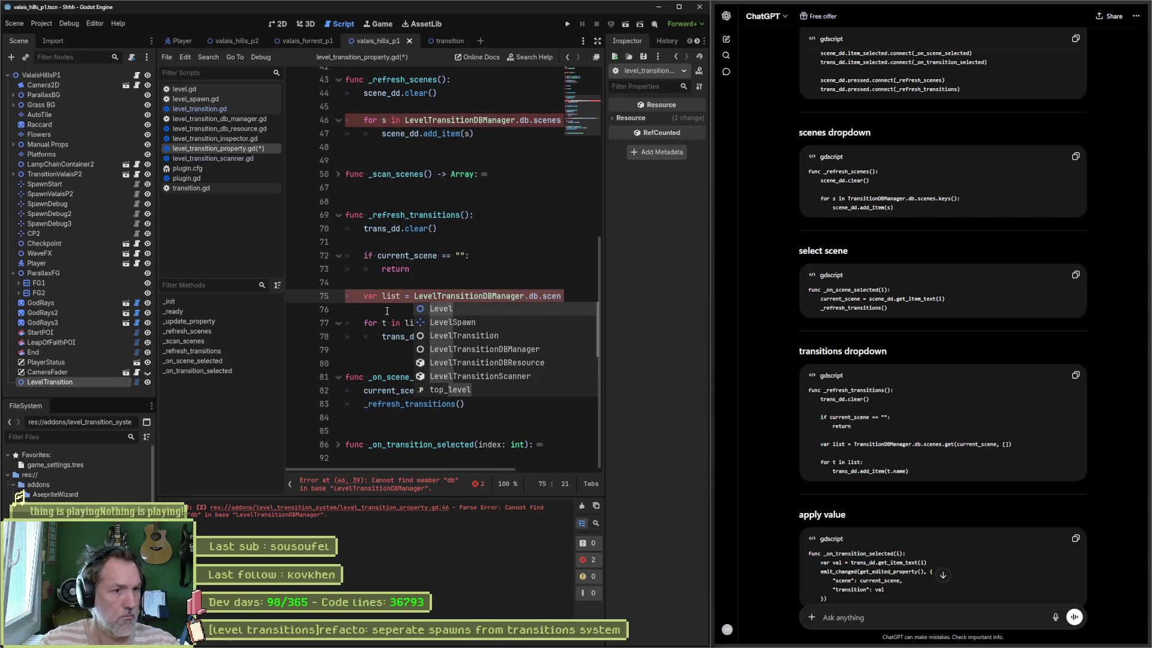
{"action": "left_click", "coordinate": [387, 311]}
{"action": "key", "text": "ctrl+s"}
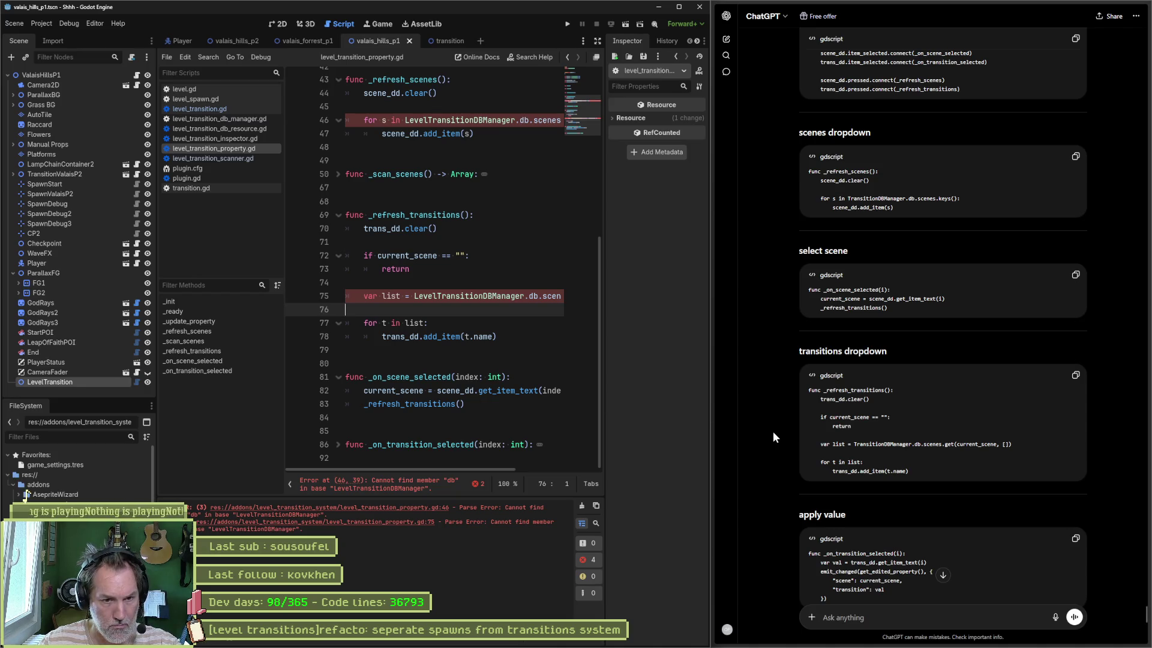
{"action": "scroll", "coordinate": [773, 432], "scroll_direction": "down", "scroll_amount": 2}
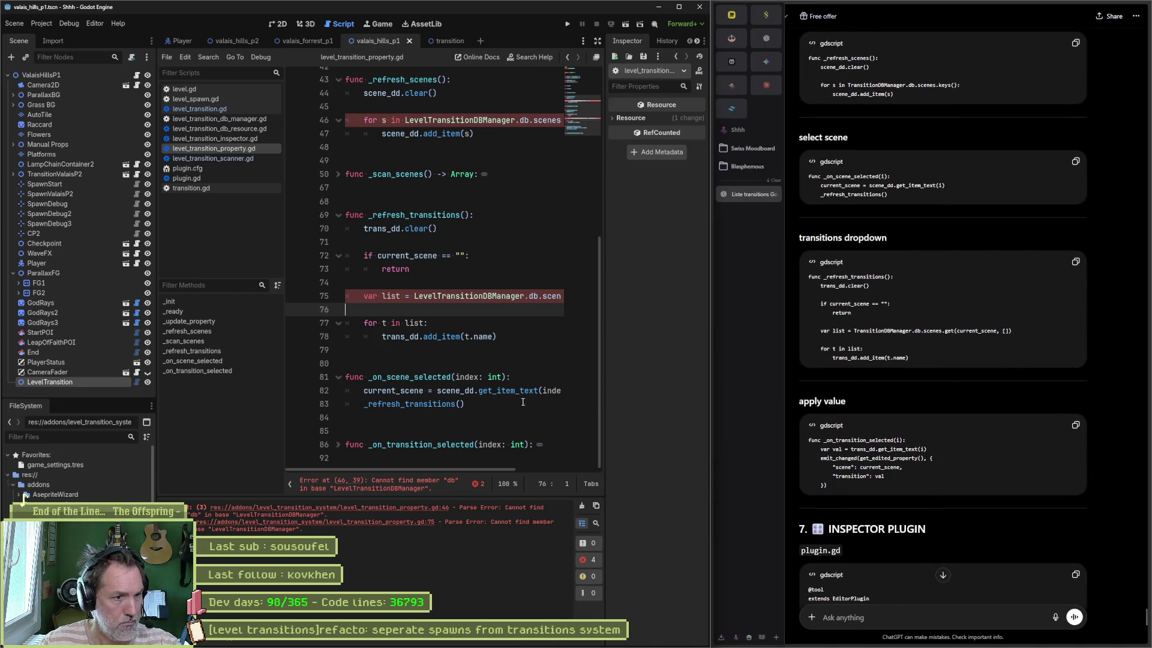
{"action": "left_click", "coordinate": [337, 445]}
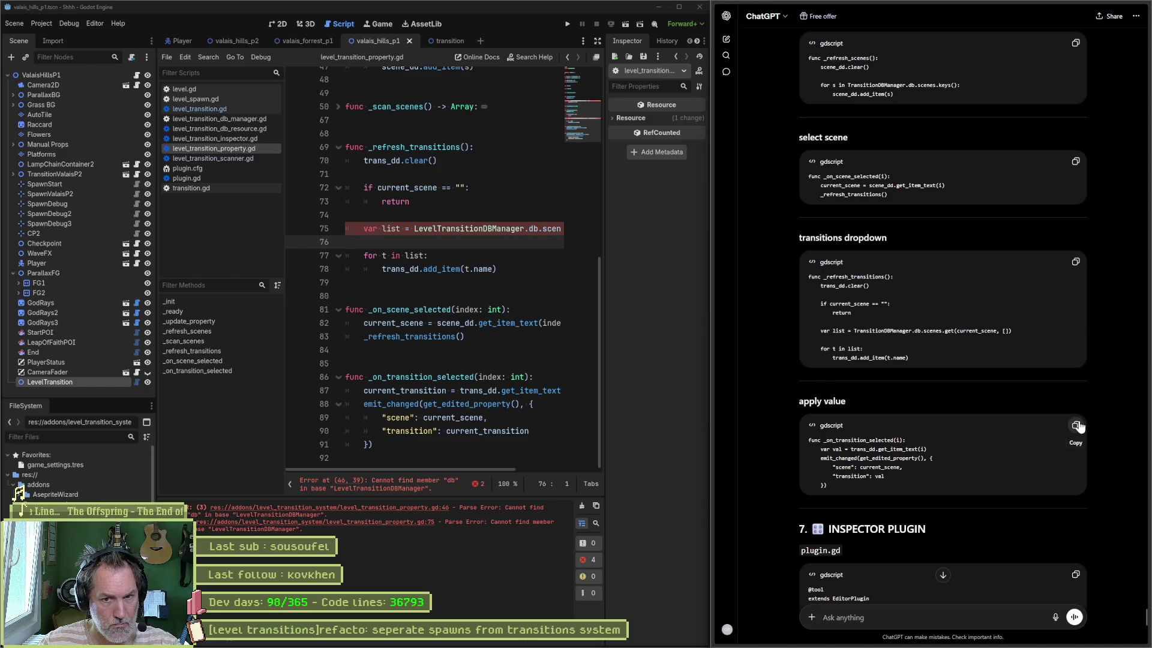
Replace _on_transition_selected lines 86–88 with ChatGPT's code emitting the chosen scene and transition
{"action": "left_click", "coordinate": [1075, 425]}
{"action": "left_click_drag", "start_coordinate": [538, 404], "coordinate": [291, 378]}
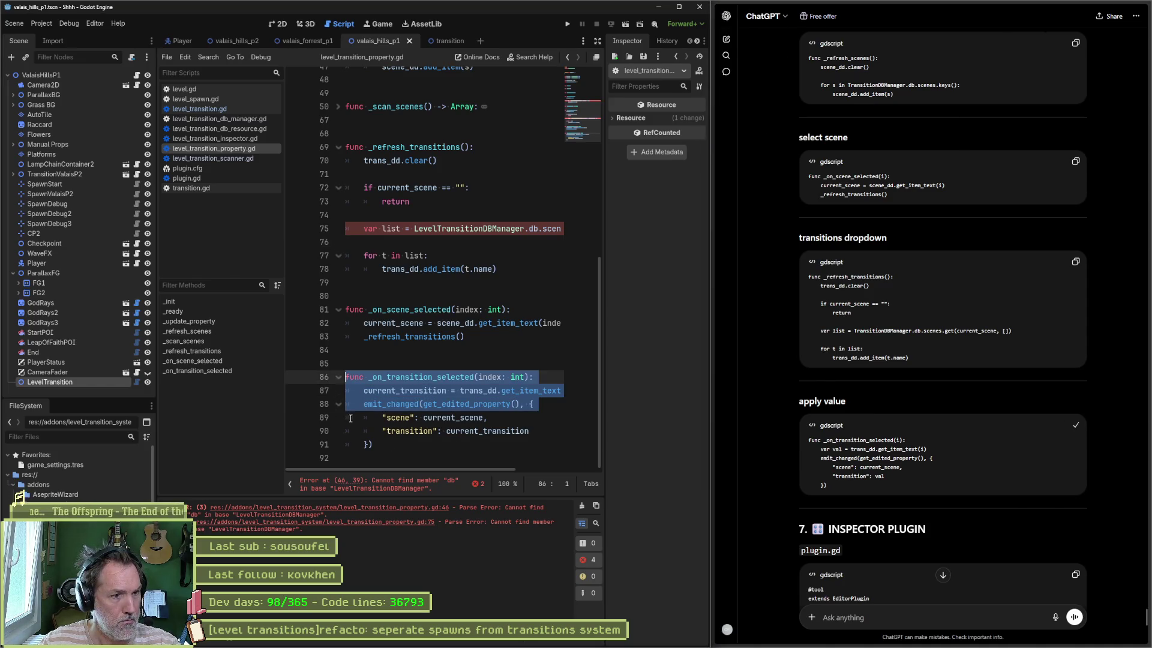
{"action": "key", "text": "ctrl+v"}
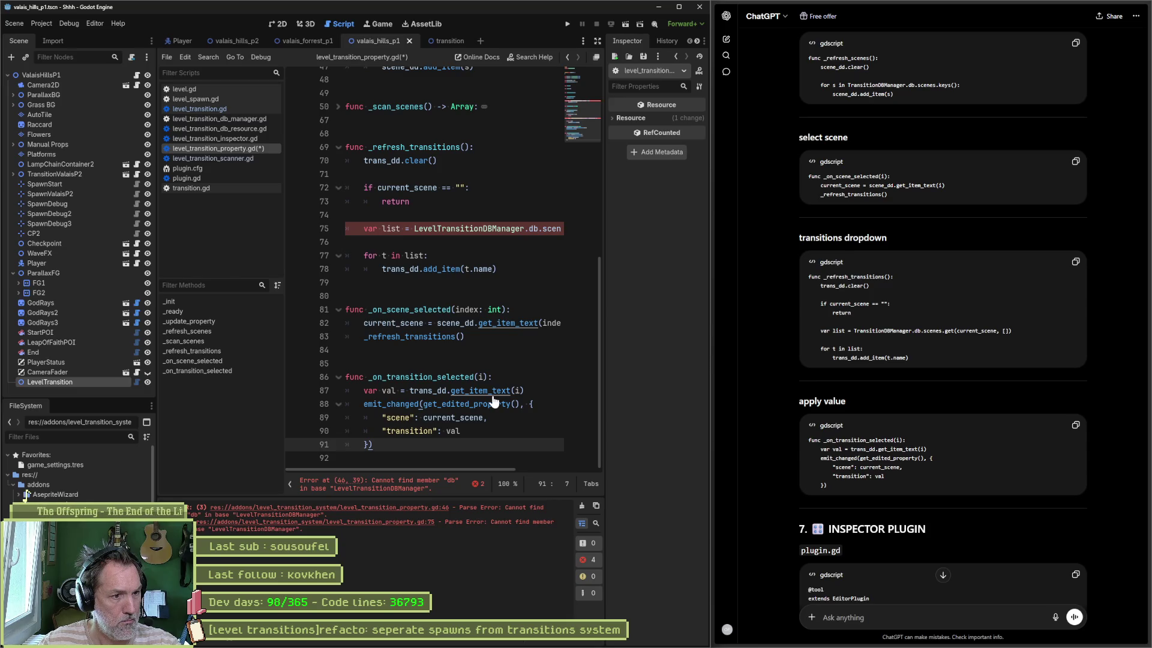
{"action": "scroll", "coordinate": [787, 423], "scroll_direction": "down", "scroll_amount": 3}
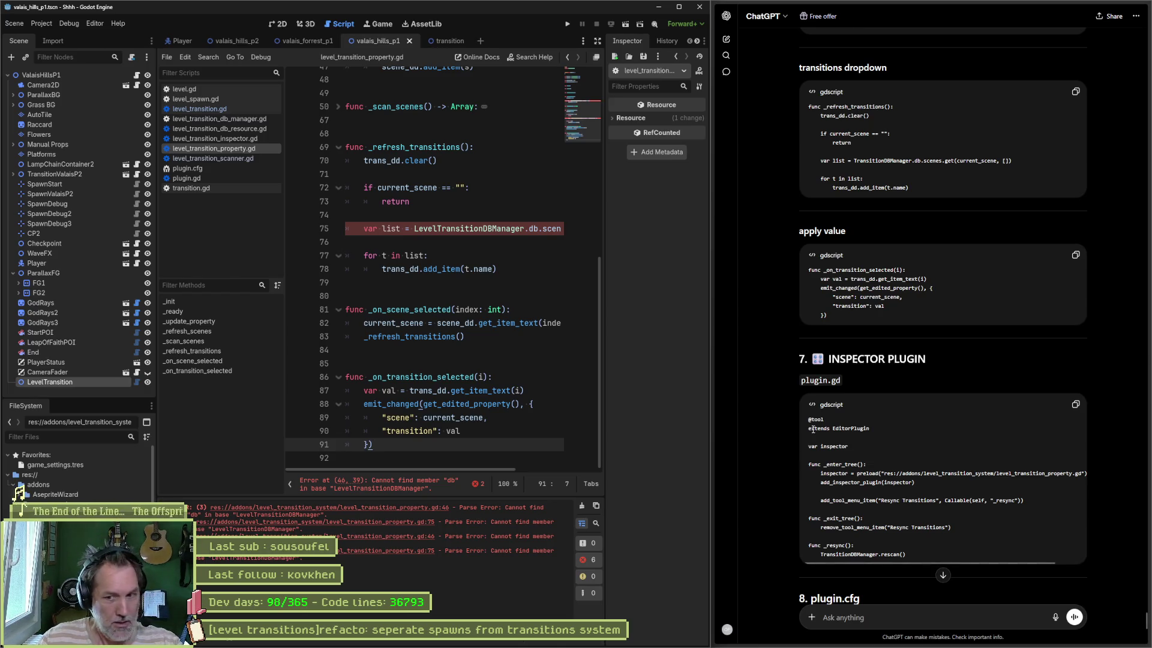
{"action": "left_click", "coordinate": [715, 409]}
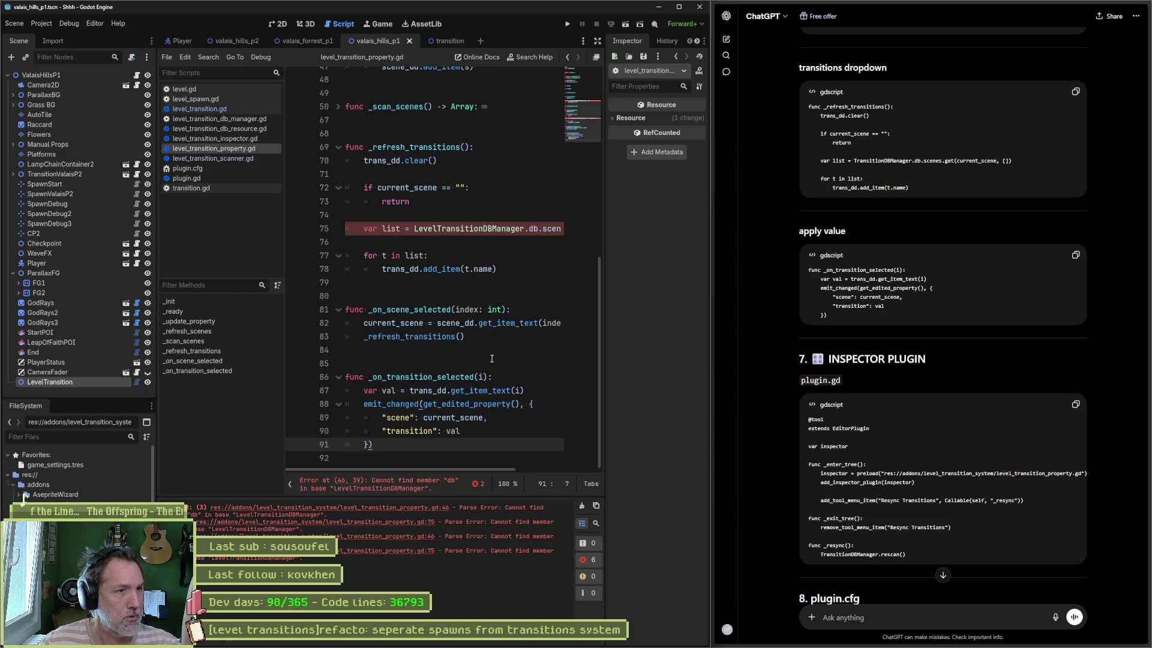
Switch to the 2D workspace and bring up the valais_hills_p2 level, zoomed out
{"action": "left_click", "coordinate": [278, 24]}
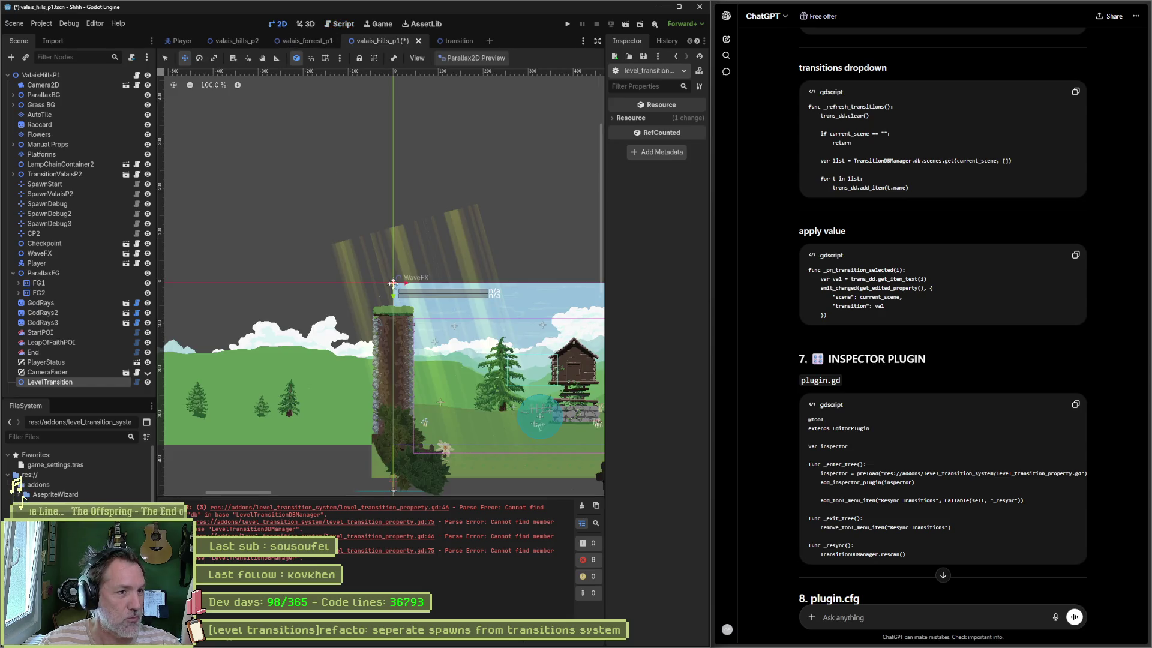
{"action": "scroll", "coordinate": [492, 334], "scroll_direction": "down", "scroll_amount": 4}
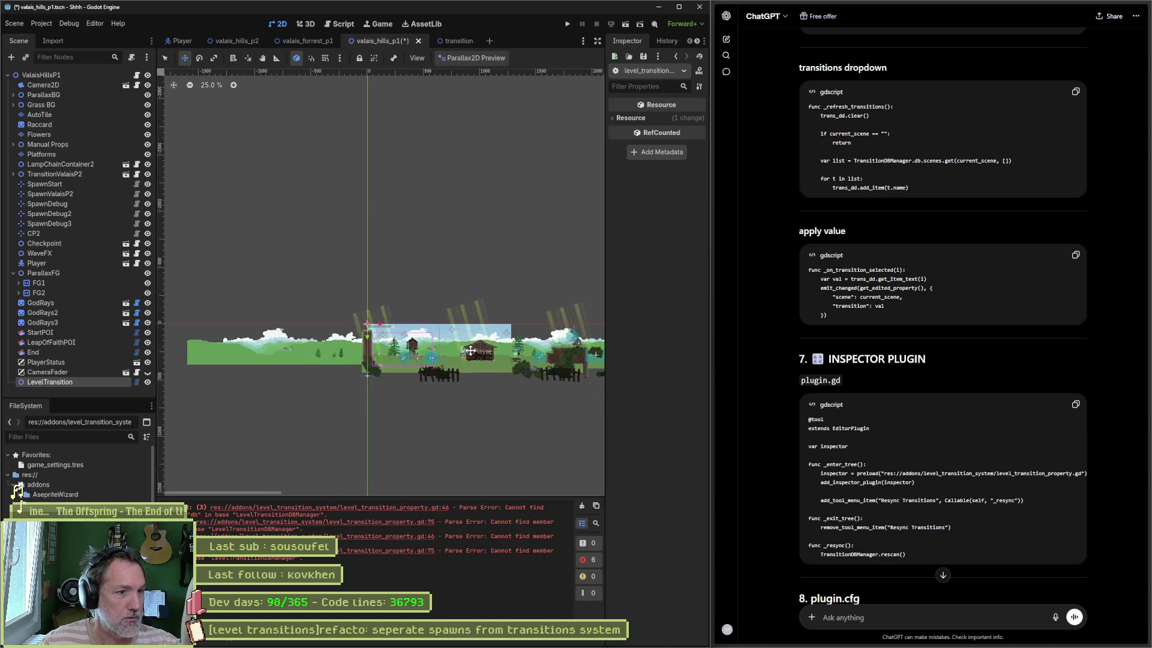
{"action": "mouse_move", "coordinate": [533, 384]}
{"action": "left_mouse_down"}
{"action": "mouse_move", "coordinate": [334, 390]}
{"action": "mouse_move", "coordinate": [407, 393]}
{"action": "left_mouse_up"}
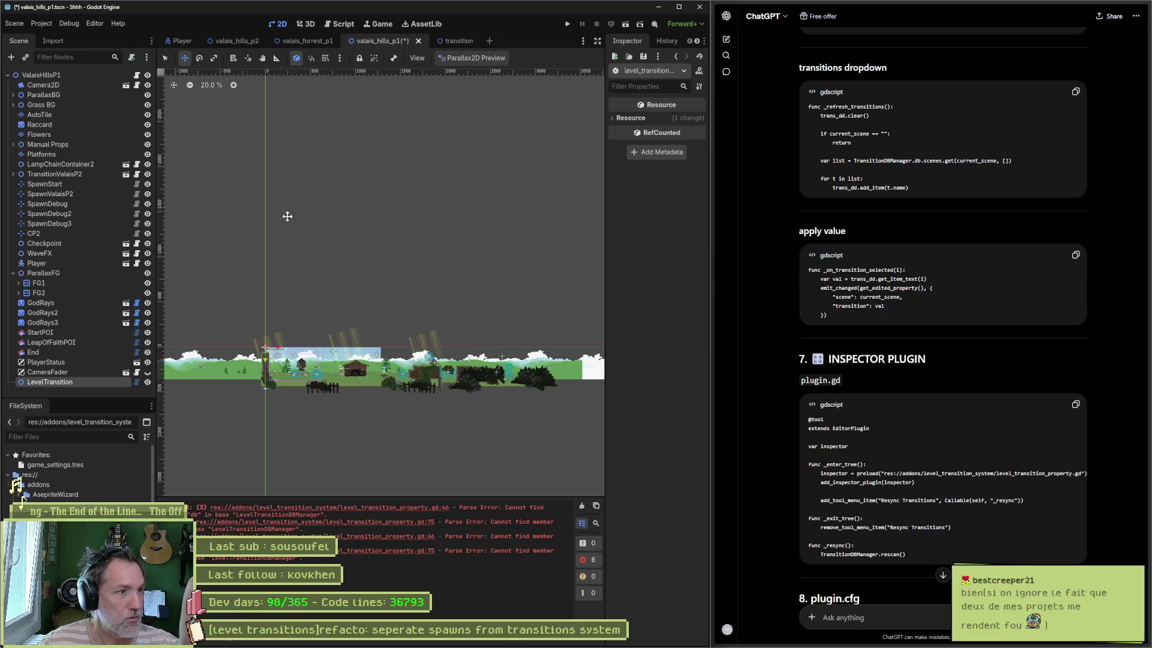
{"action": "left_click", "coordinate": [237, 41]}
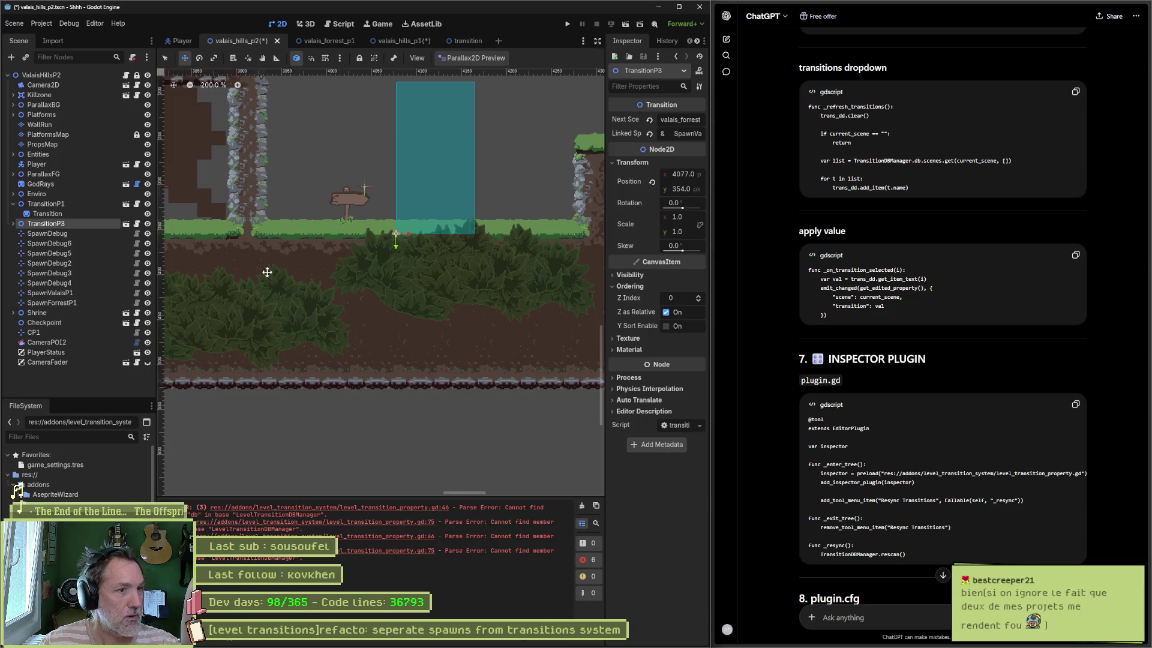
{"action": "scroll", "coordinate": [293, 294], "scroll_direction": "down", "scroll_amount": 6}
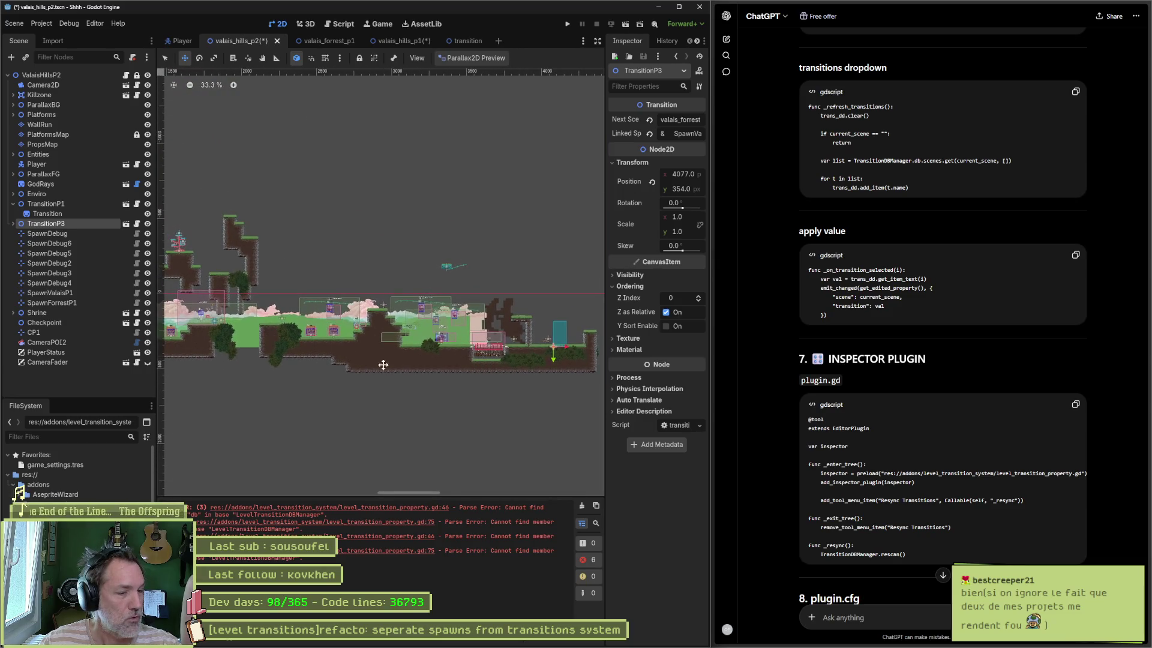
{"action": "scroll", "coordinate": [393, 360], "scroll_direction": "down", "scroll_amount": 1}
{"action": "scroll", "coordinate": [351, 374], "scroll_direction": "down", "scroll_amount": 1}
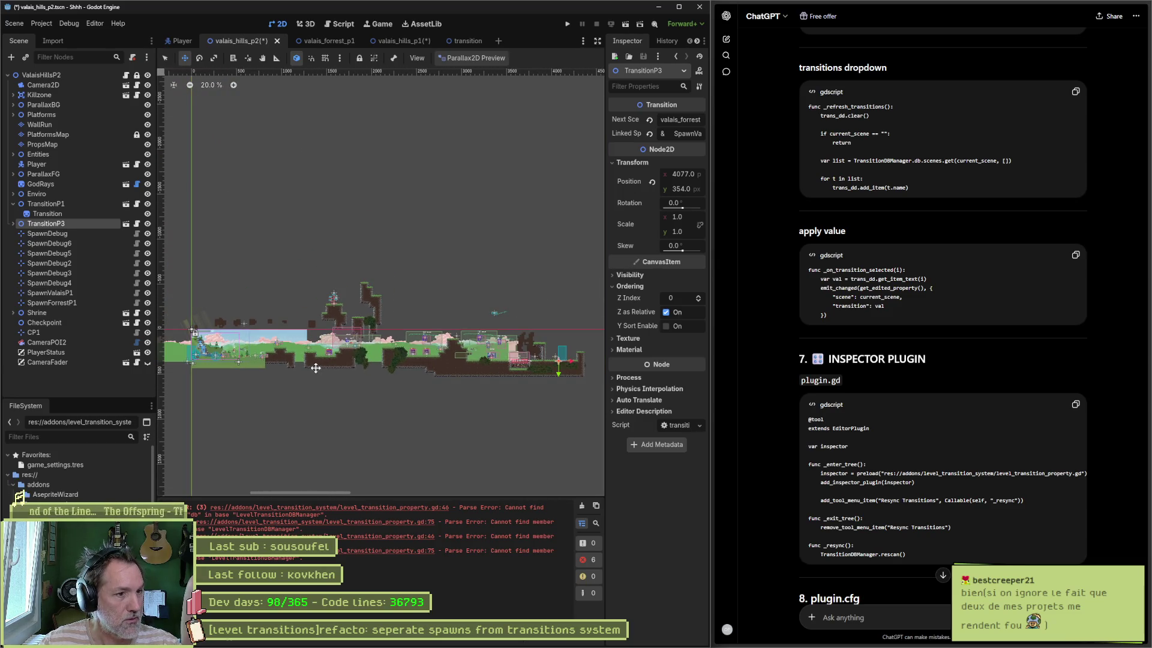
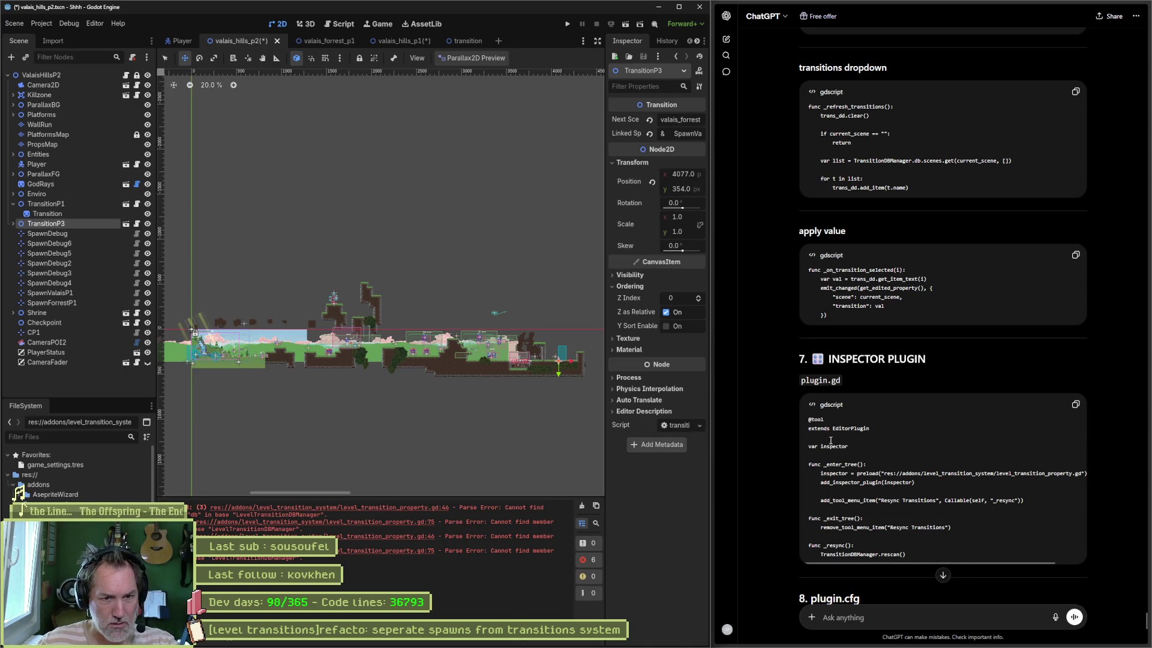
Open level_transition_property.gd, look over level_transition_inspector.gd, then return to the property script
{"action": "left_click", "coordinate": [342, 24]}
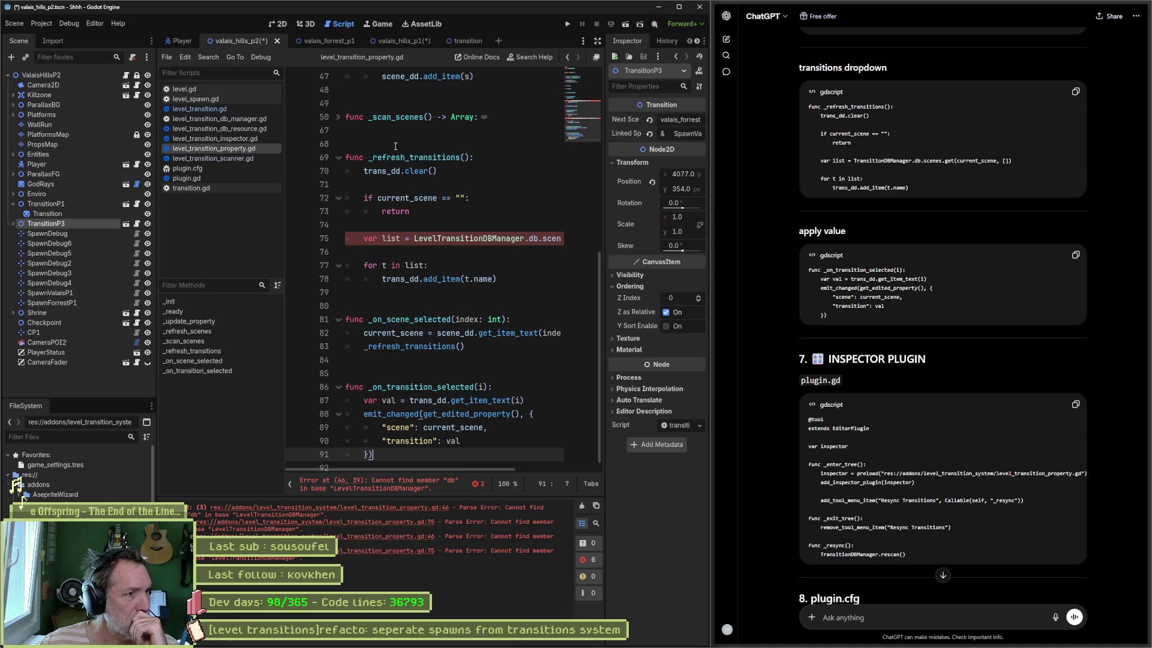
{"action": "left_click", "coordinate": [216, 138]}
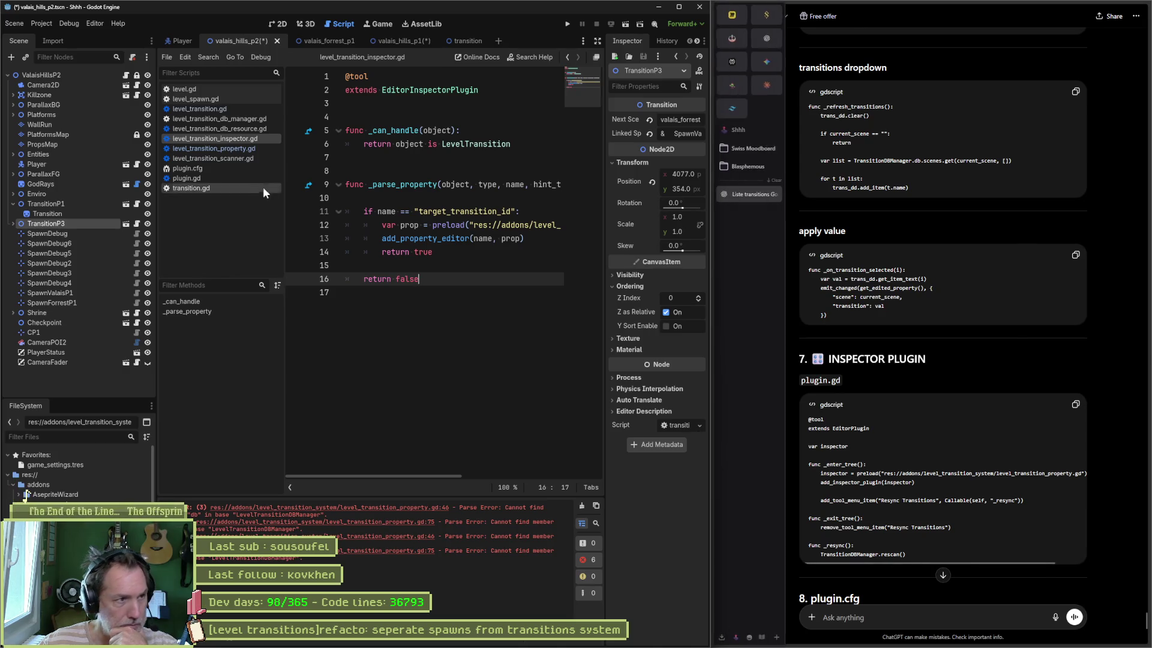
{"action": "left_click", "coordinate": [242, 149]}
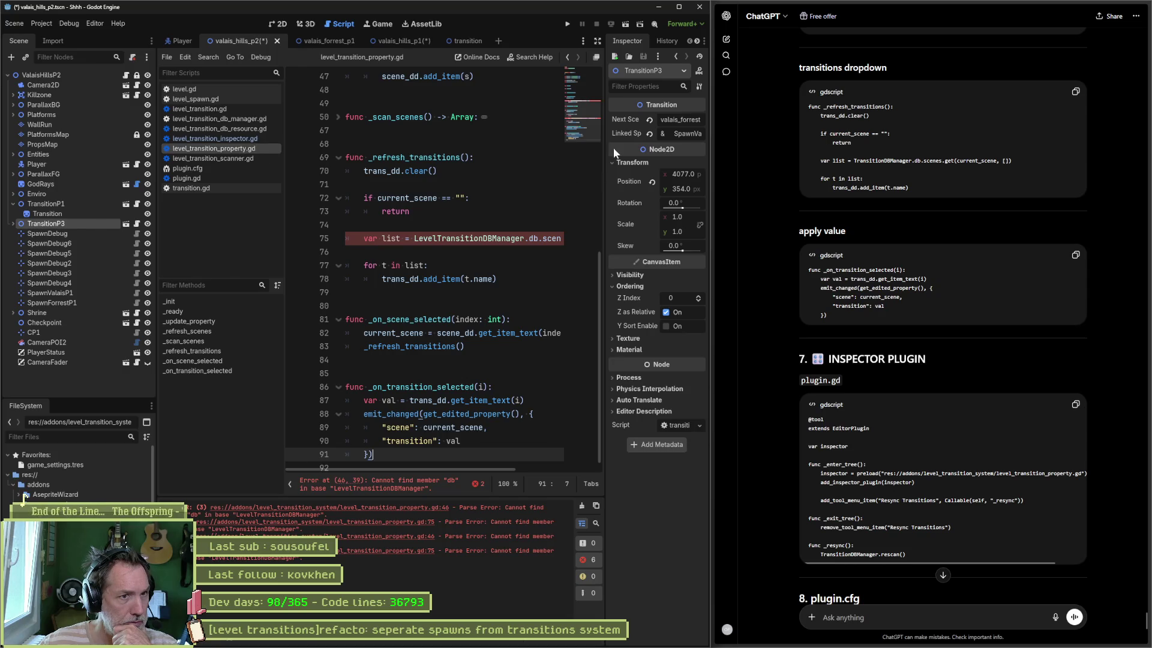
Review level_transition.gd, level_spawn.gd, the DB manager and the DB resource scripts in turn
{"action": "left_click", "coordinate": [585, 74]}
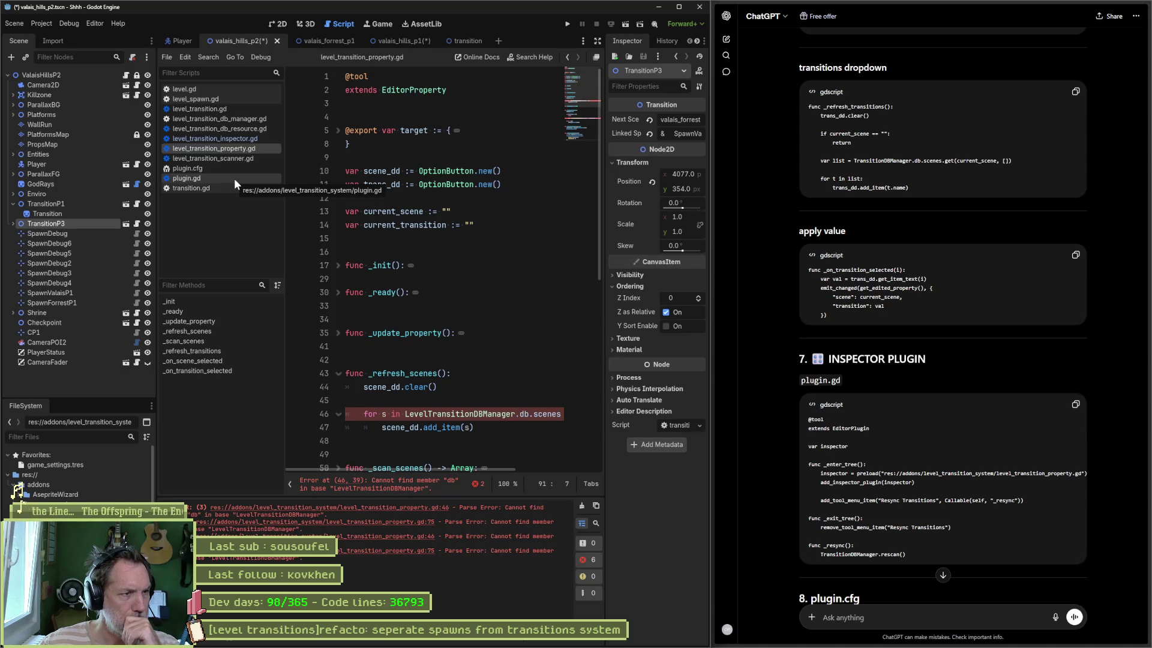
{"action": "left_click", "coordinate": [241, 109]}
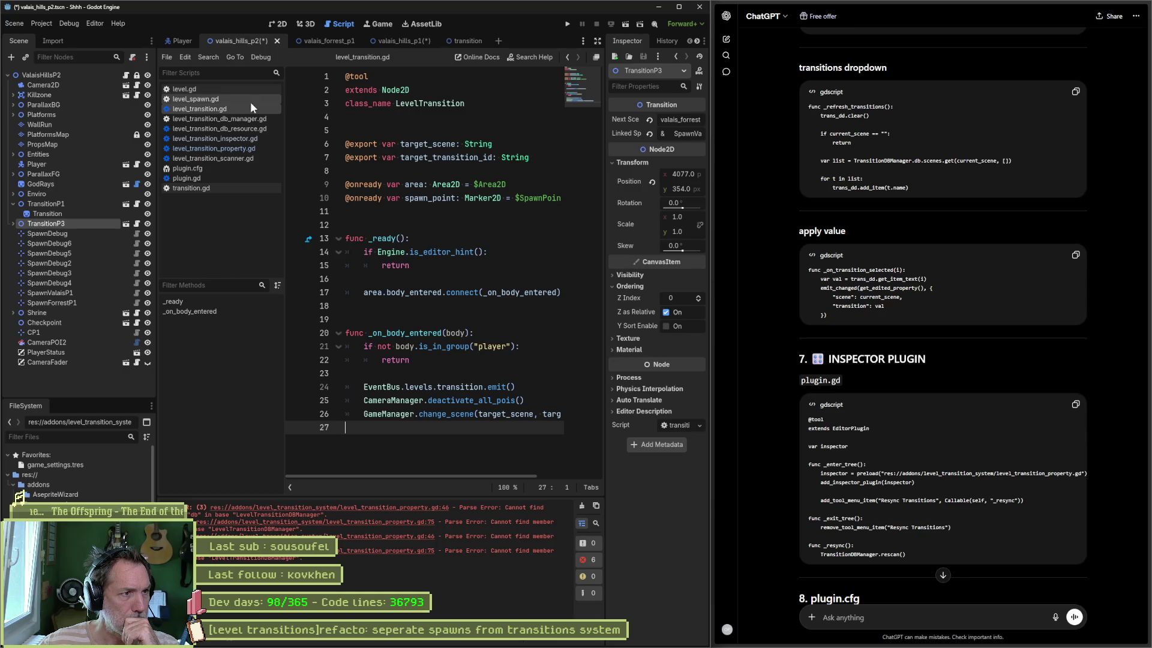
{"action": "left_click", "coordinate": [236, 100]}
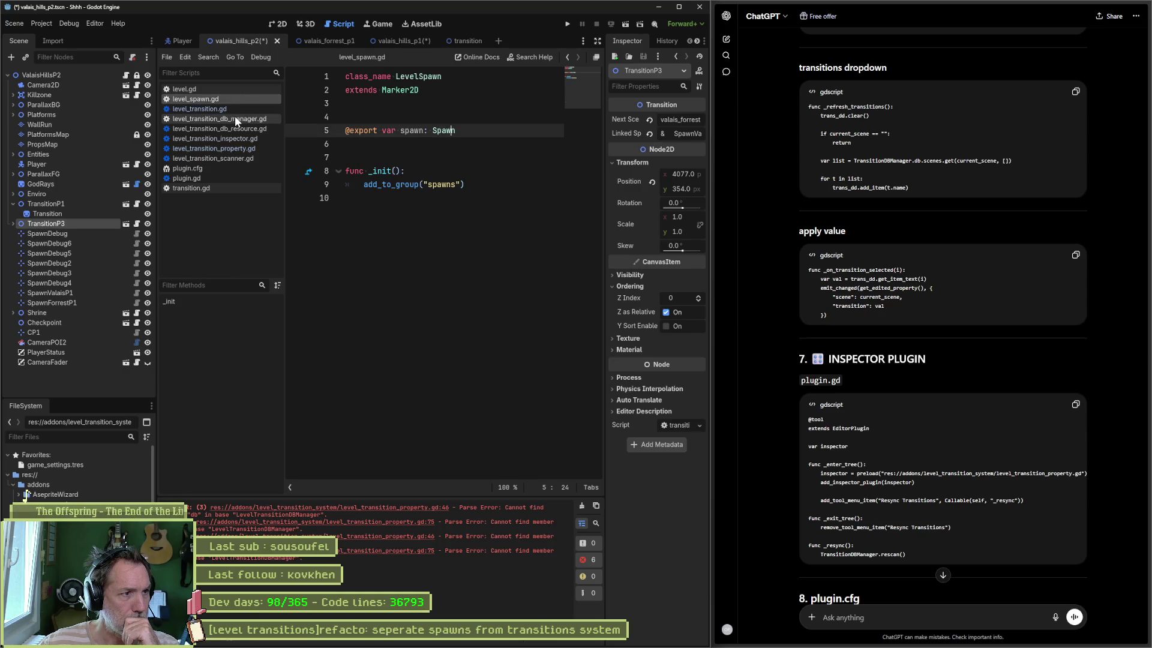
{"action": "left_click", "coordinate": [235, 119]}
{"action": "left_click", "coordinate": [240, 128]}
{"action": "left_click", "coordinate": [243, 138]}
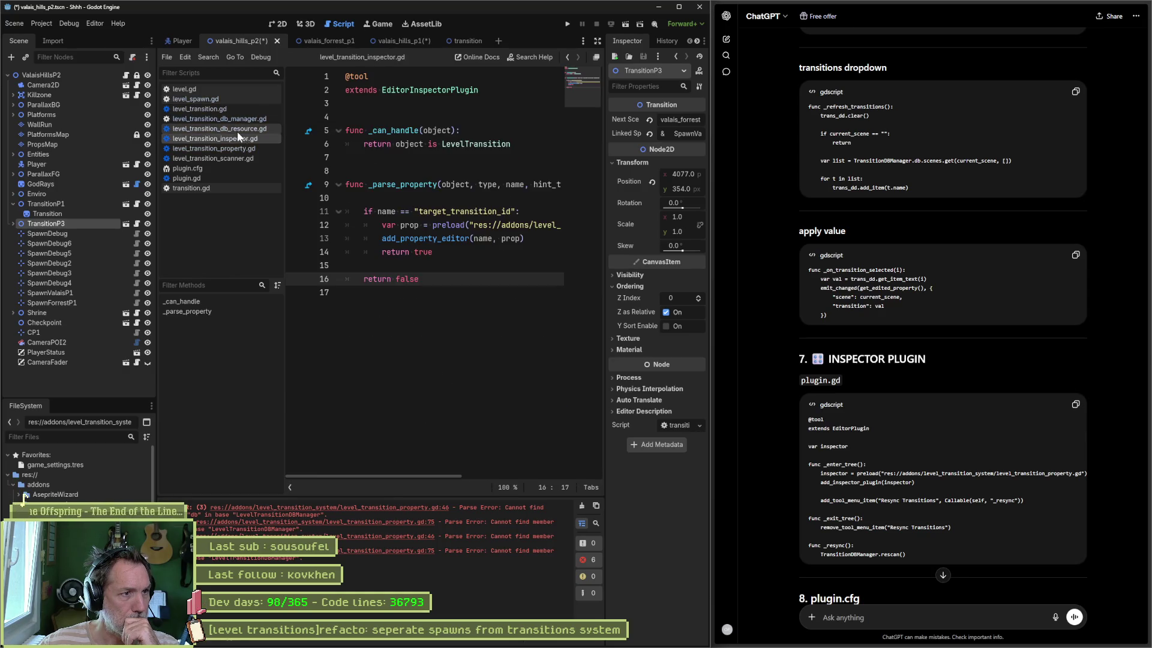
{"action": "left_click", "coordinate": [237, 129]}
Check the db variable's uses in the DB manager, then open level_transition_db_resource.gd
{"action": "left_click", "coordinate": [239, 119]}
{"action": "left_click", "coordinate": [240, 128]}
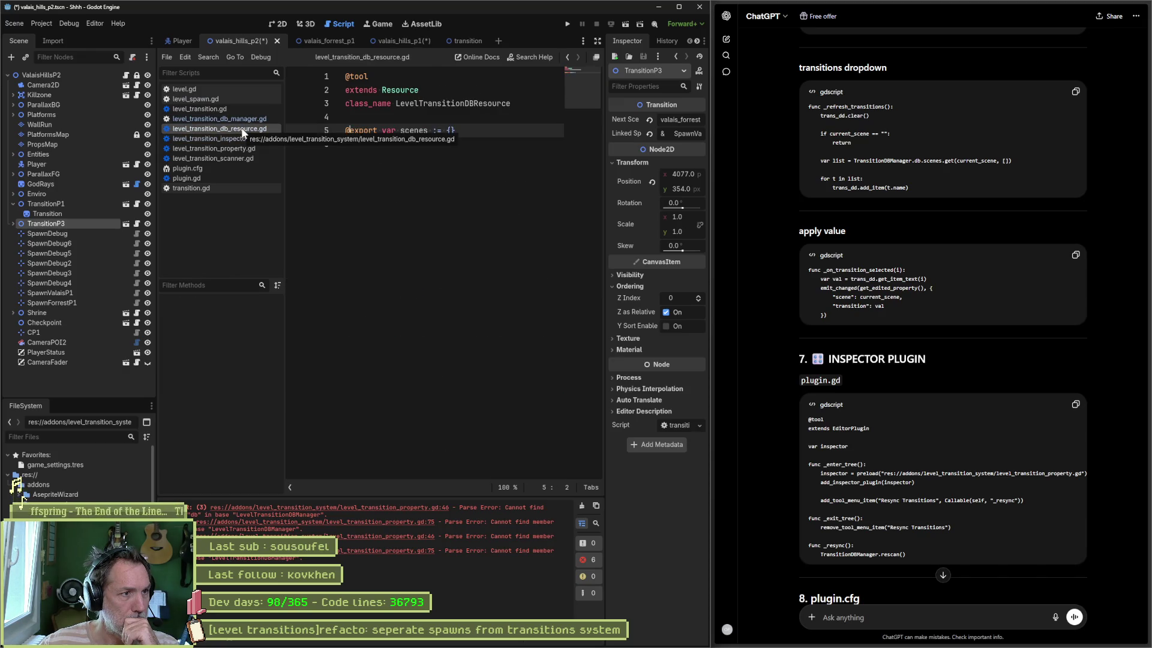
{"action": "left_click", "coordinate": [242, 119]}
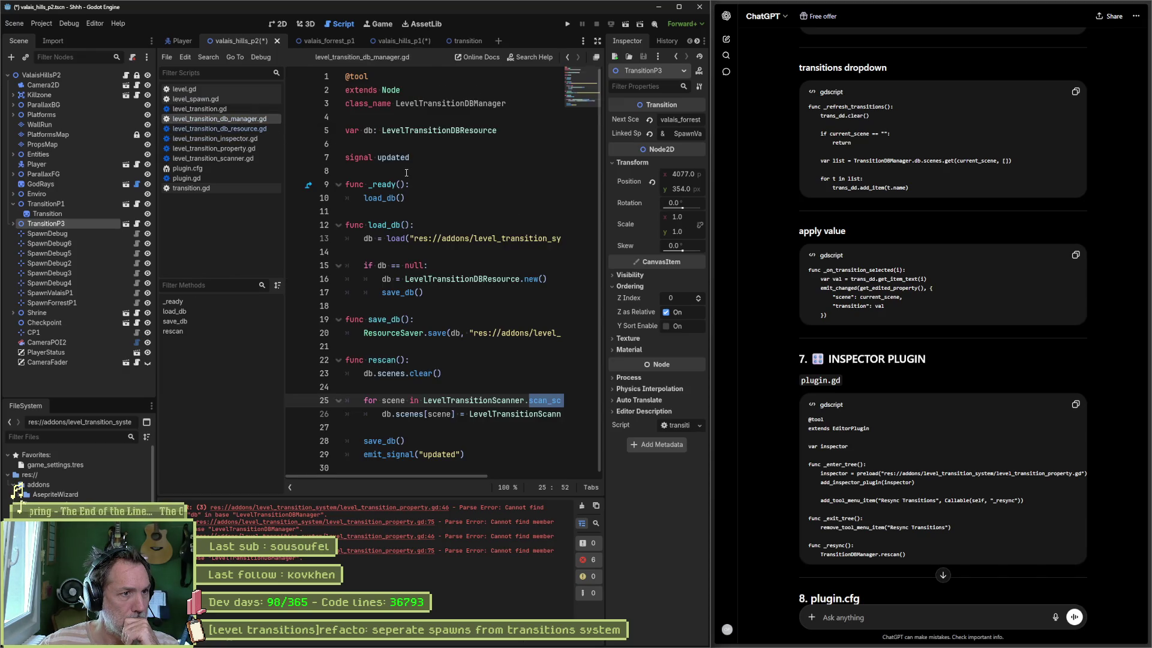
{"action": "double_click", "coordinate": [368, 130]}
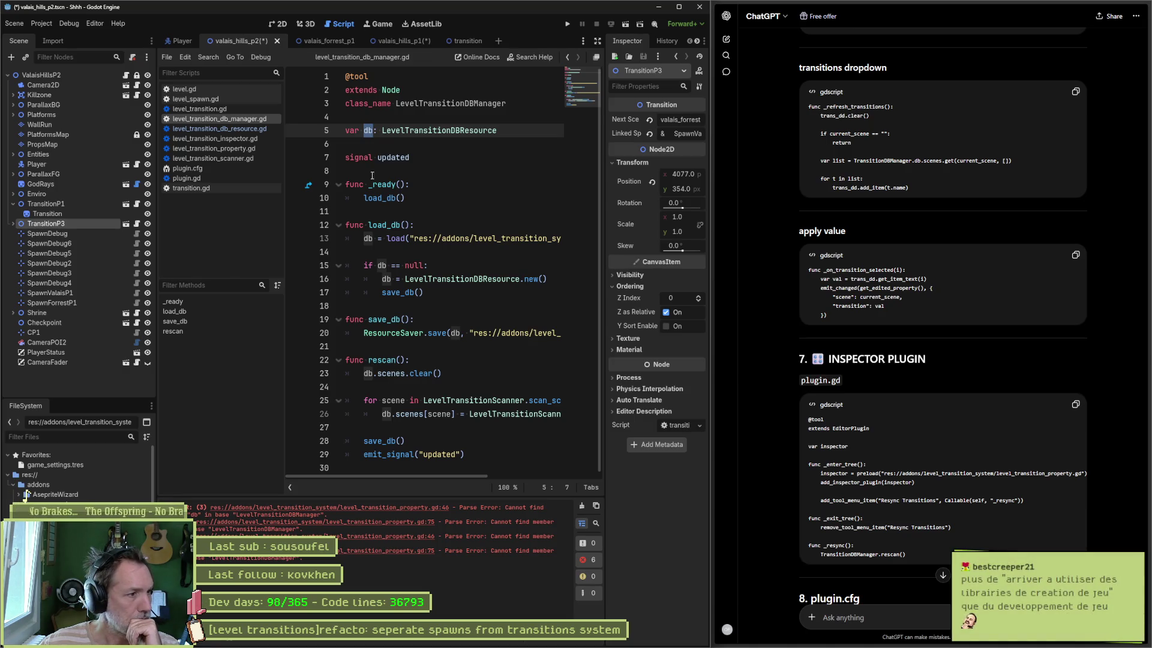
{"action": "left_click", "coordinate": [232, 130]}
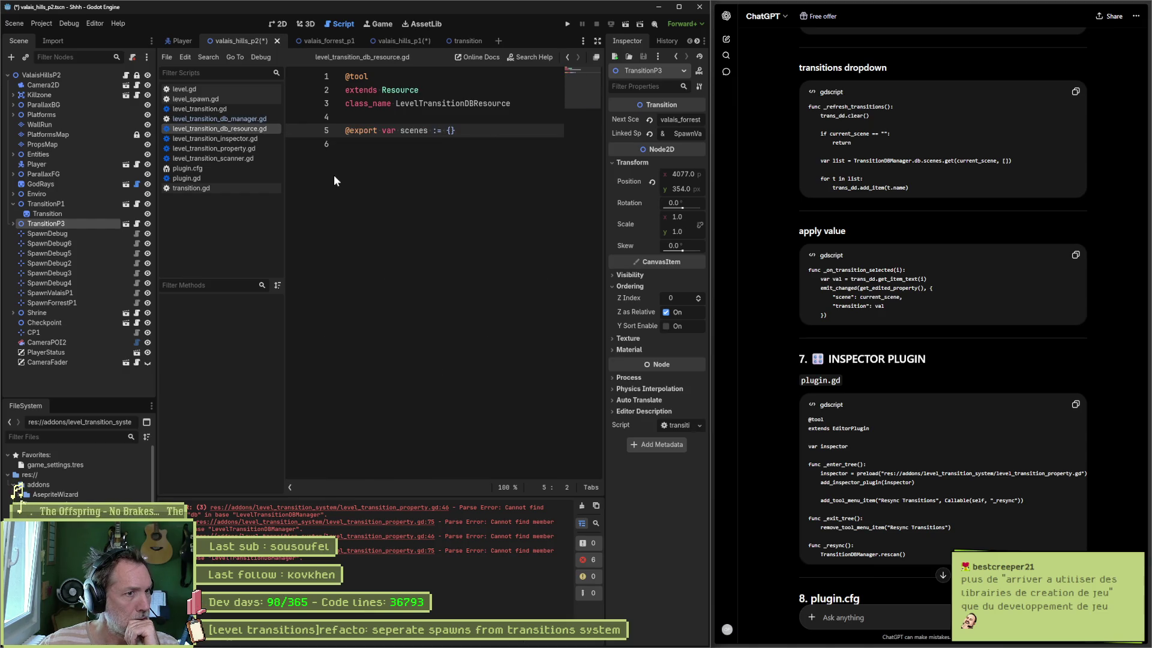
{"action": "left_click", "coordinate": [401, 122]}
{"action": "key", "text": "Return"}
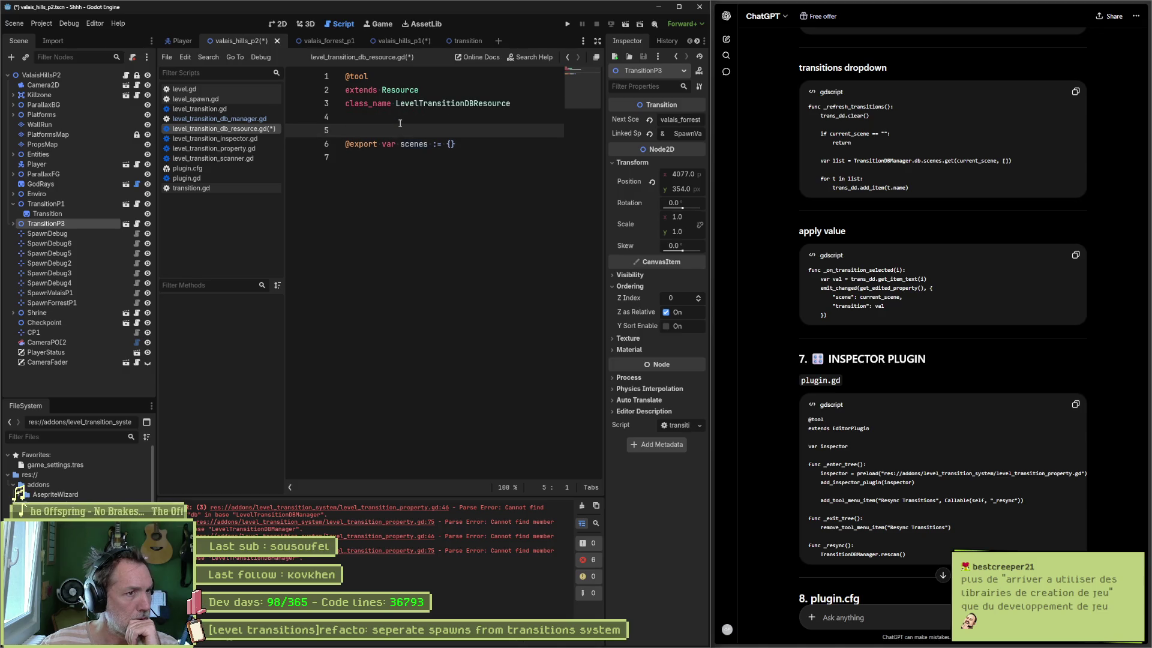
{"action": "key", "text": "ctrl+s"}
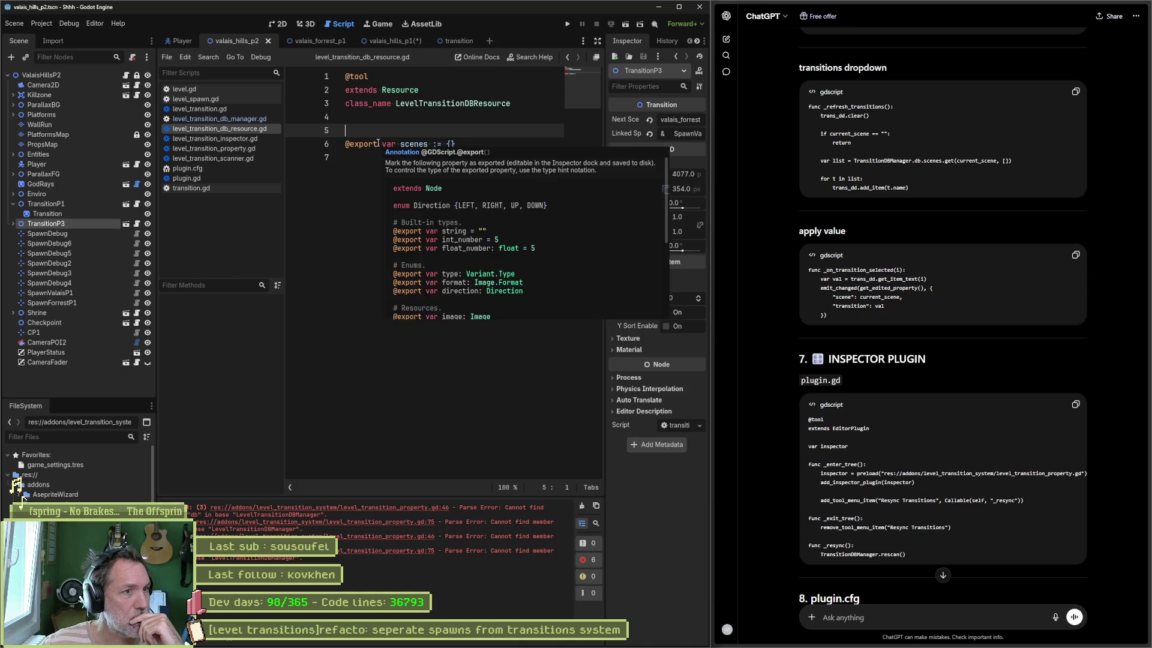
{"action": "left_click", "coordinate": [247, 119]}
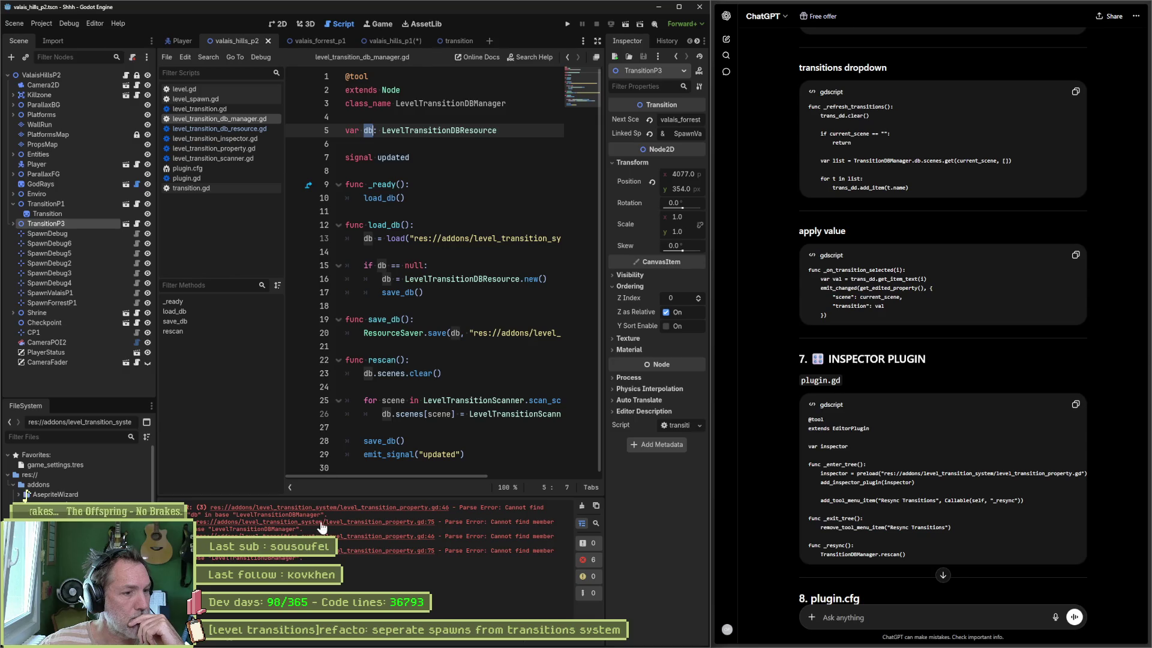
{"action": "left_click", "coordinate": [308, 510]}
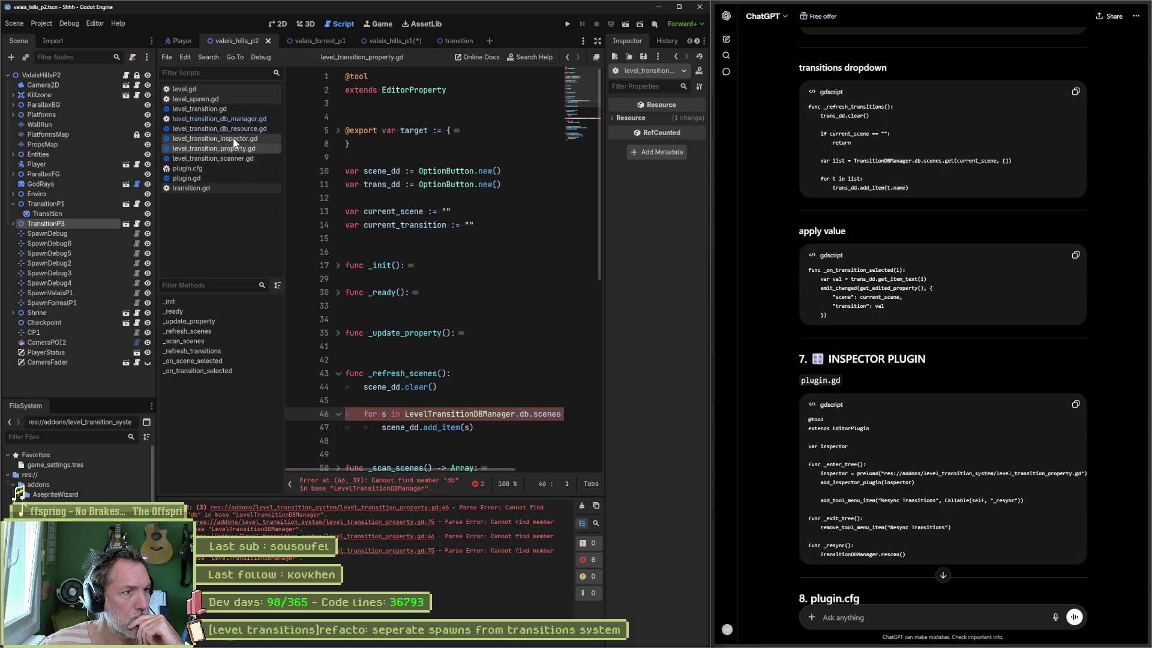
Add blank lines after class_name and before _ready in level_transition_db_manager.gd, and save
{"action": "left_click", "coordinate": [239, 120]}
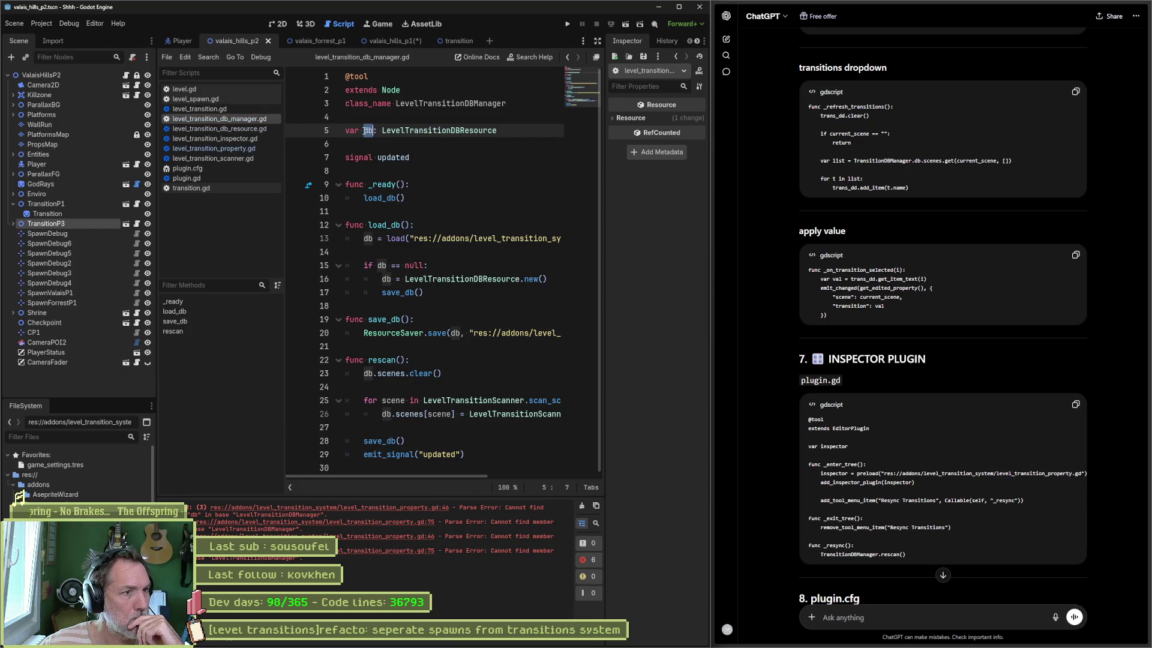
{"action": "key", "text": "Return"}
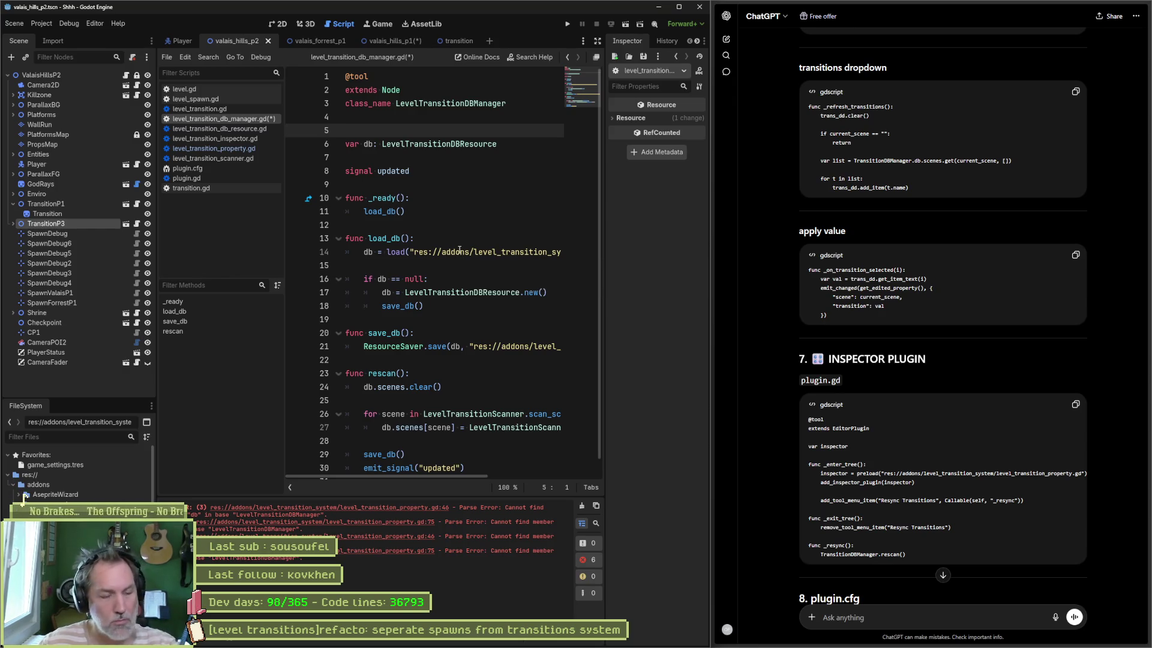
{"action": "key", "text": "ctrl+s"}
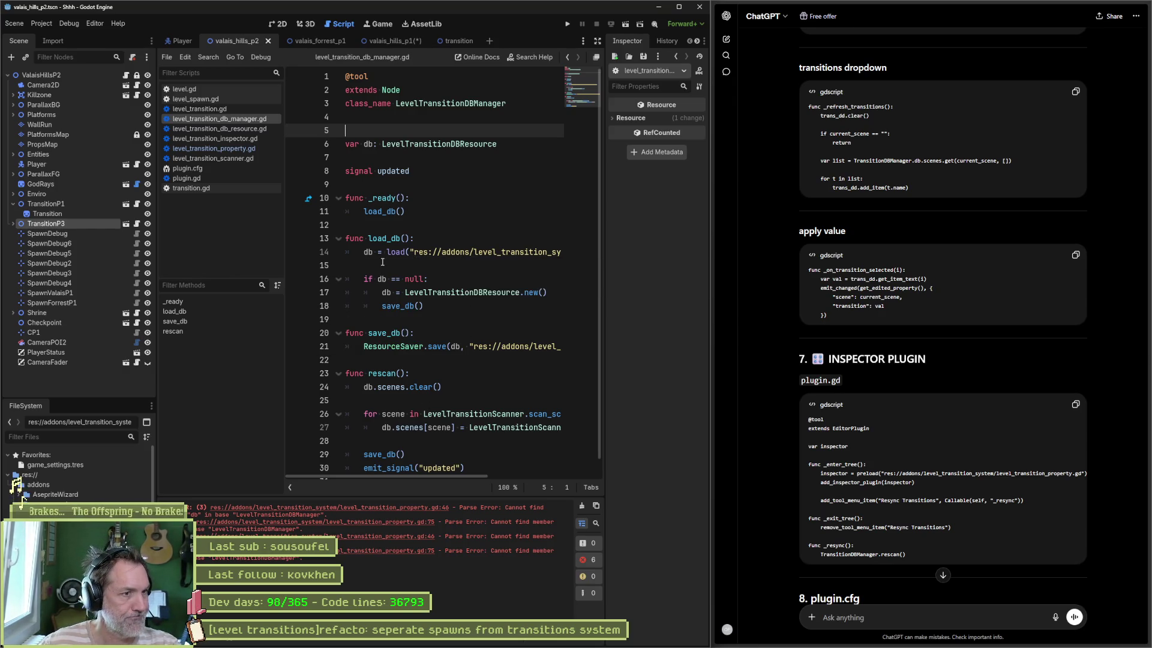
{"action": "left_click", "coordinate": [400, 186]}
{"action": "key", "text": "Return"}
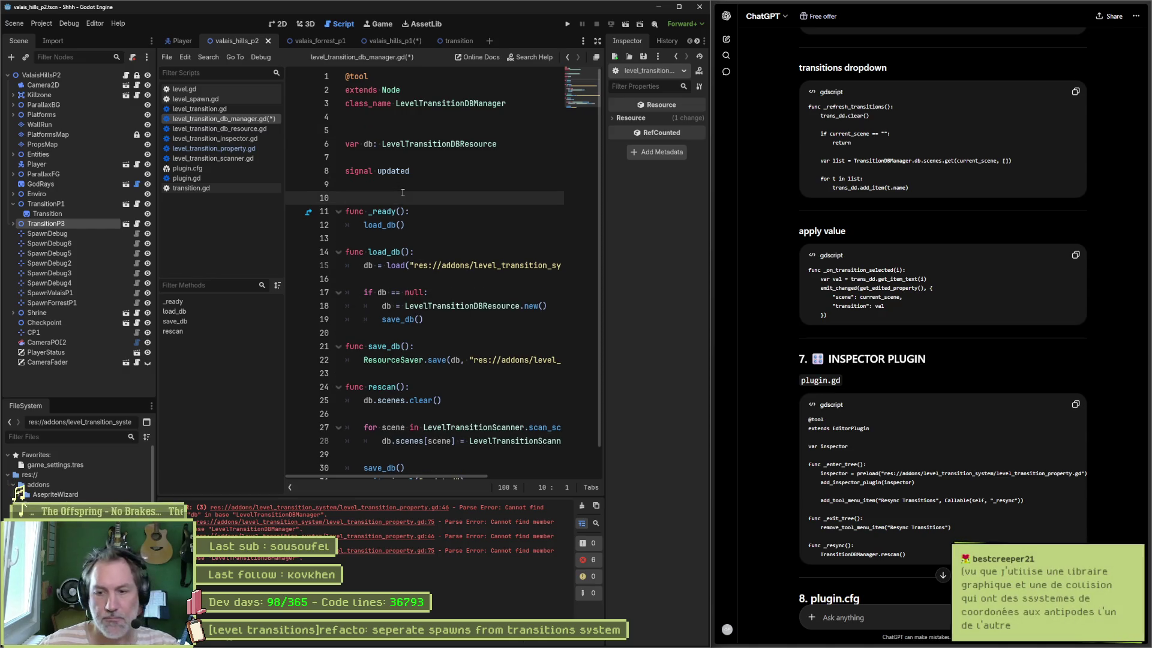
{"action": "key", "text": "ctrl+s"}
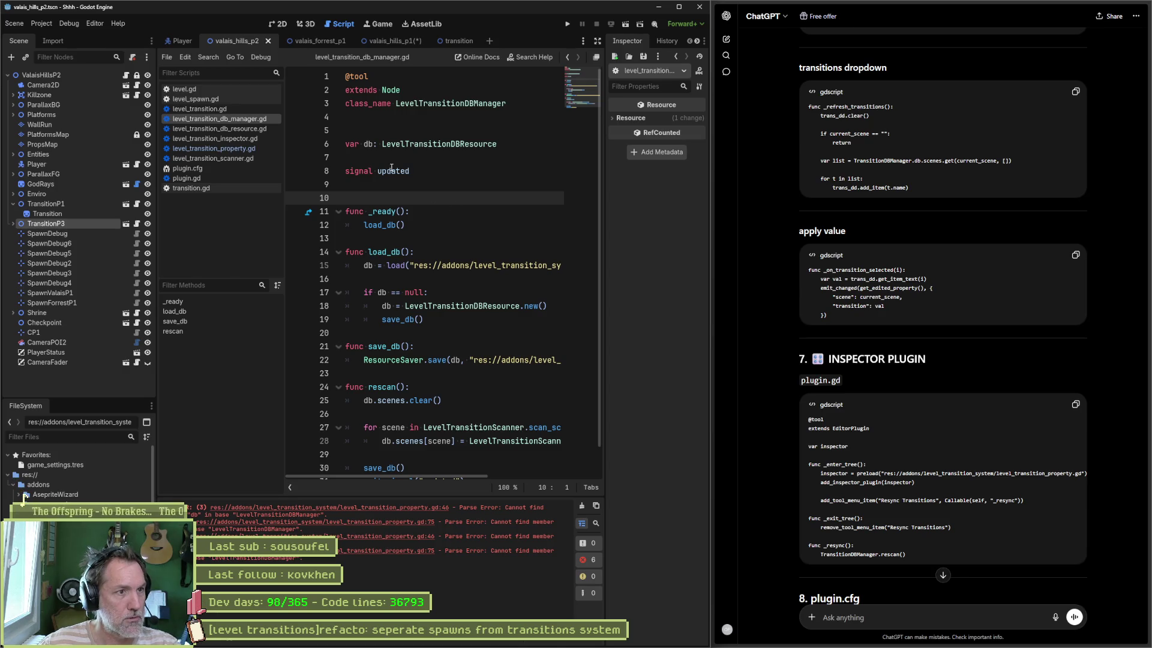
Move 'signal updated' above 'var db' with a blank line between them, and save
{"action": "left_click", "coordinate": [430, 174]}
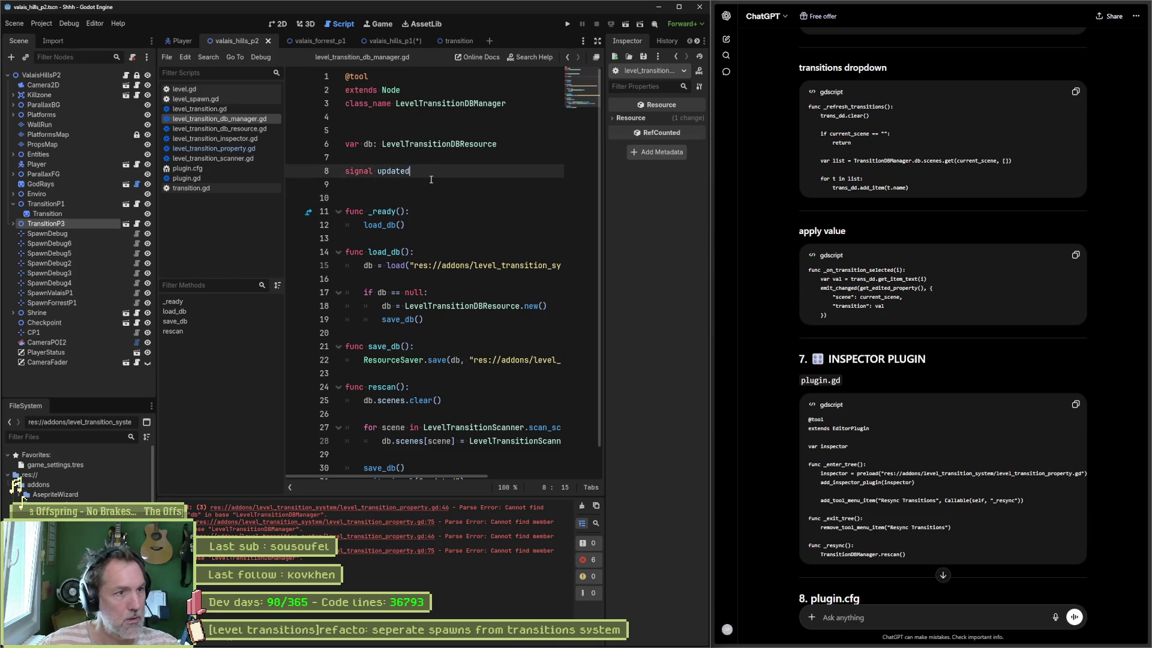
{"action": "key", "text": "alt+Up"}
{"action": "key", "text": "alt+Up"}
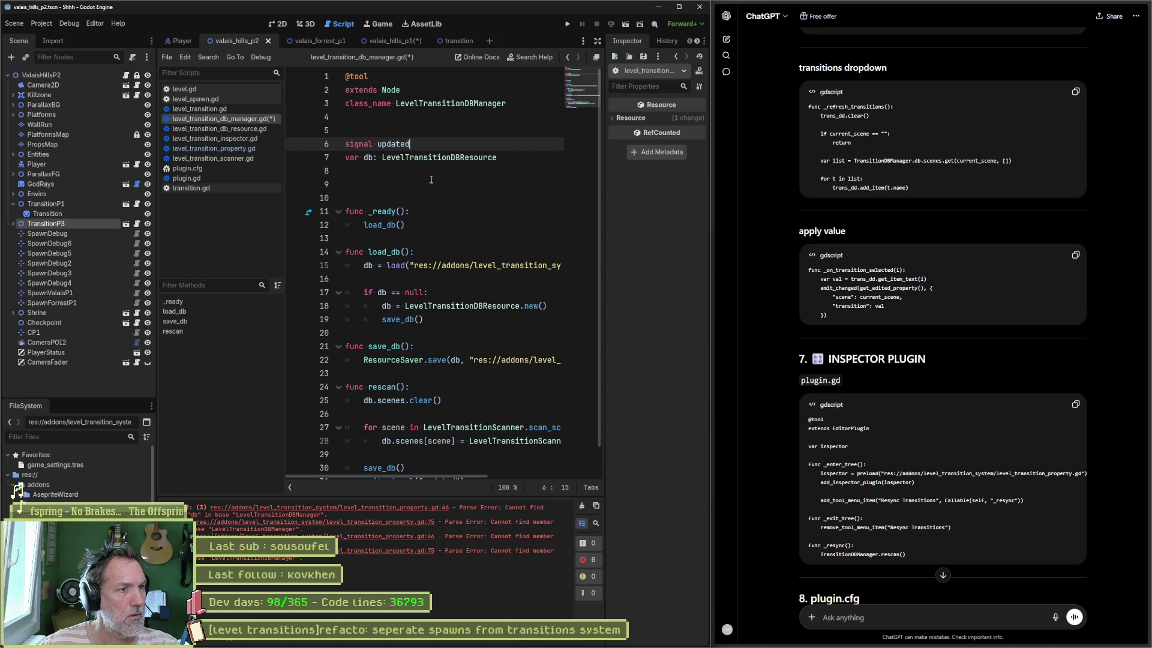
{"action": "key", "text": "Down"}
{"action": "key", "text": "alt+Down"}
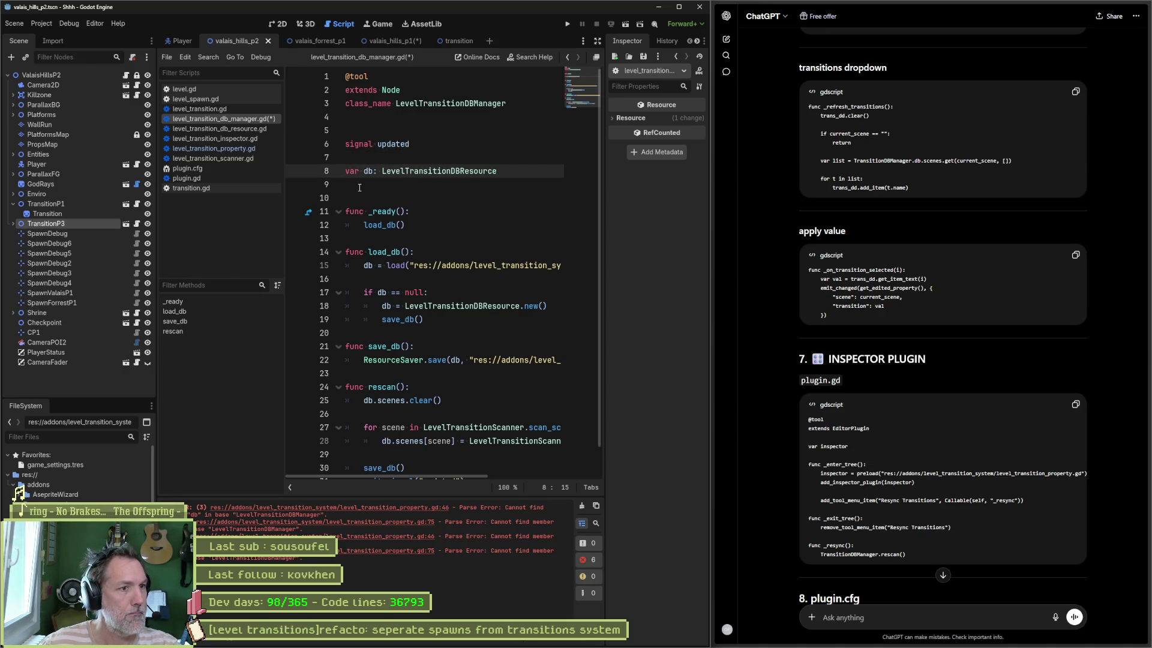
{"action": "key", "text": "ctrl+s"}
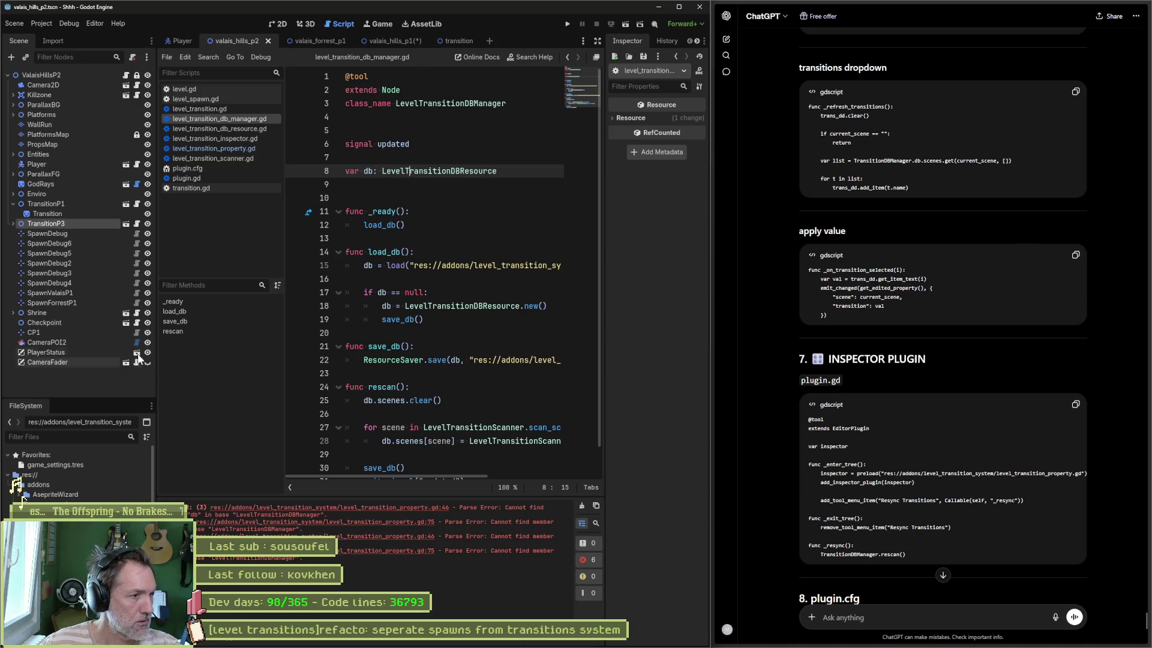
Add a blank line after the extends line in plugin.gd and save it
{"action": "left_click", "coordinate": [211, 176]}
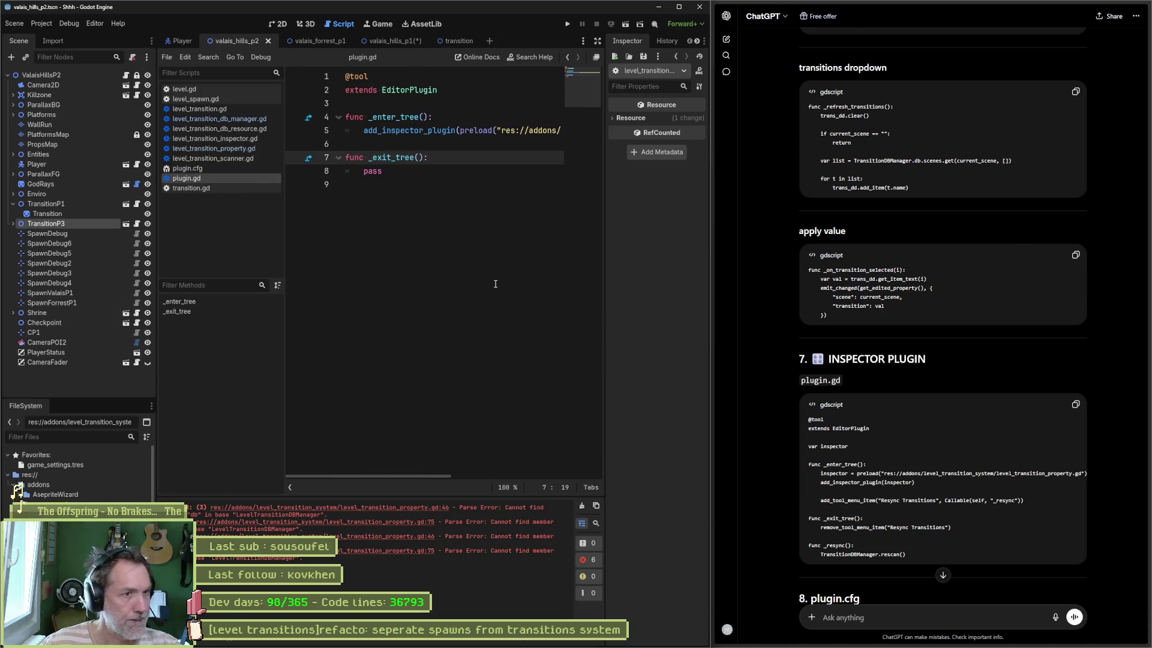
{"action": "left_click", "coordinate": [450, 103]}
{"action": "key", "text": "Return"}
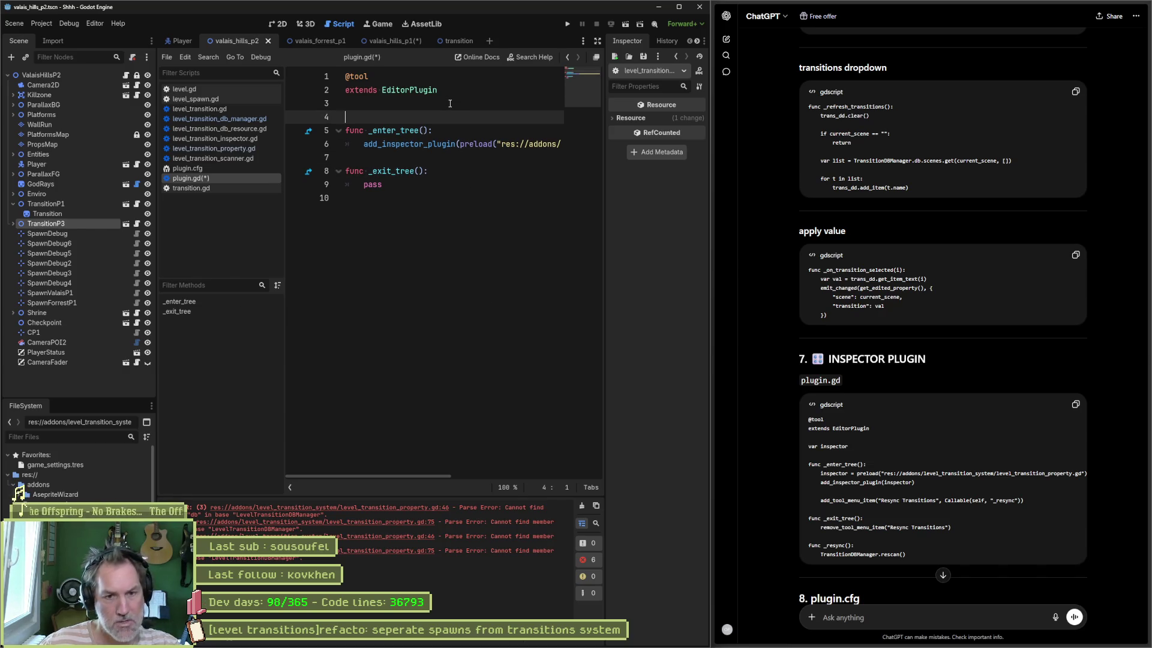
{"action": "key", "text": "ctrl+s"}
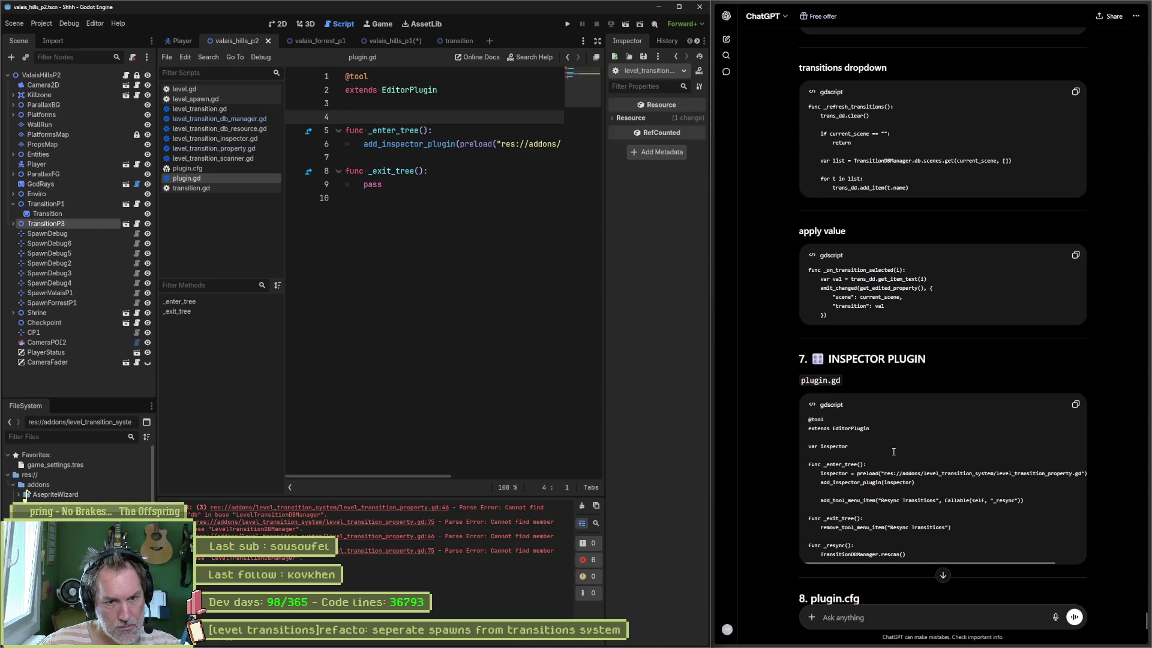
Replace plugin.gd with ChatGPT's inspector-plugin code, save, and rename TransitionDBManager to LevelTransitionDBManager
{"action": "left_click", "coordinate": [1075, 404]}
{"action": "left_click", "coordinate": [544, 297]}
{"action": "key", "text": "ctrl+a"}
{"action": "key", "text": "ctrl+v"}
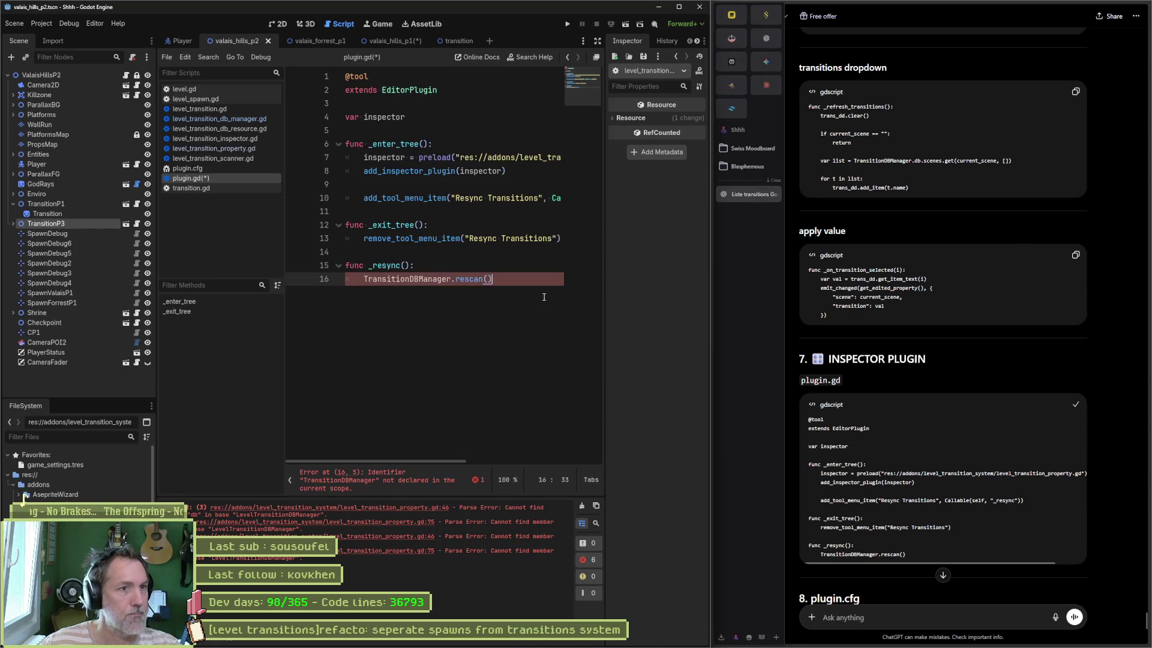
{"action": "key", "text": "ctrl+s"}
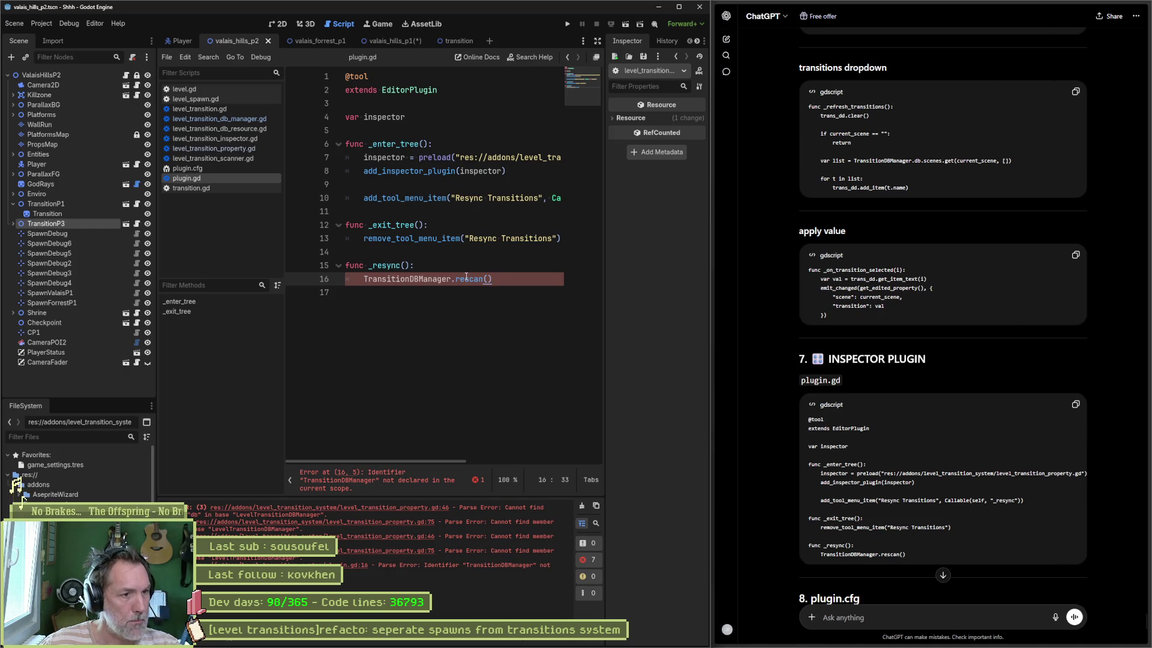
{"action": "key", "text": "Home"}
{"action": "type", "text": "Level"}
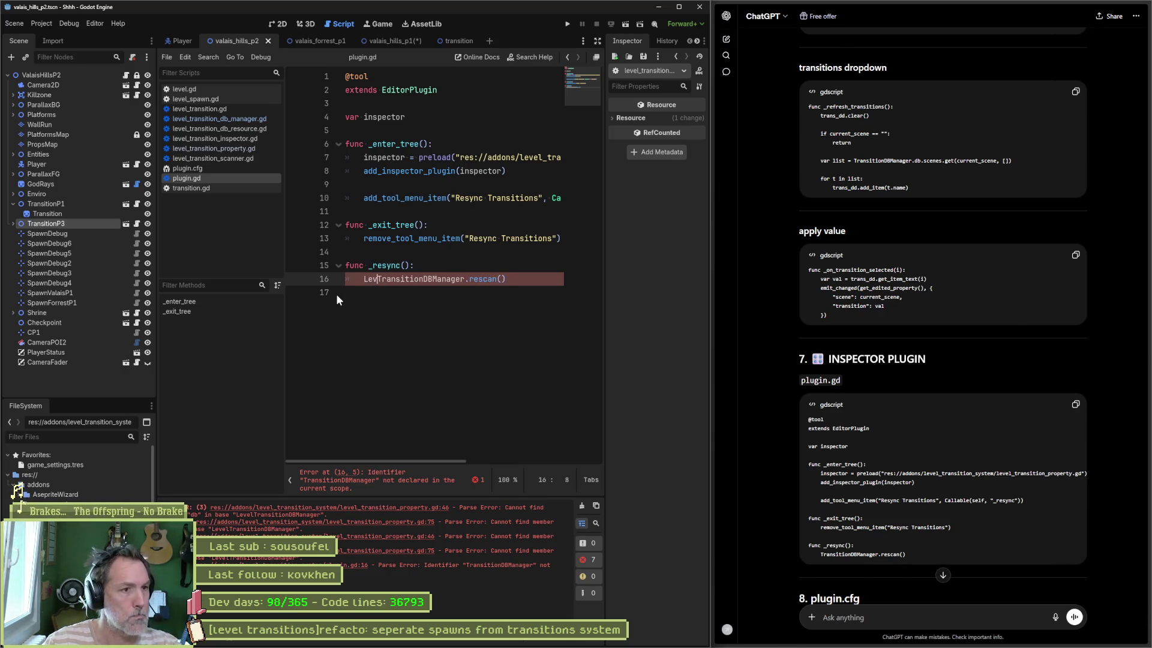
{"action": "key", "text": "Escape"}
Separate plugin.gd's functions and var inspector with blank lines, save, and jump to the rescan definition
{"action": "key", "text": "Up"}
{"action": "key", "text": "Up"}
{"action": "key", "text": "Return"}
{"action": "key", "text": "Up"}
{"action": "key", "text": "Up"}
{"action": "key", "text": "Up"}
{"action": "key", "text": "Return"}
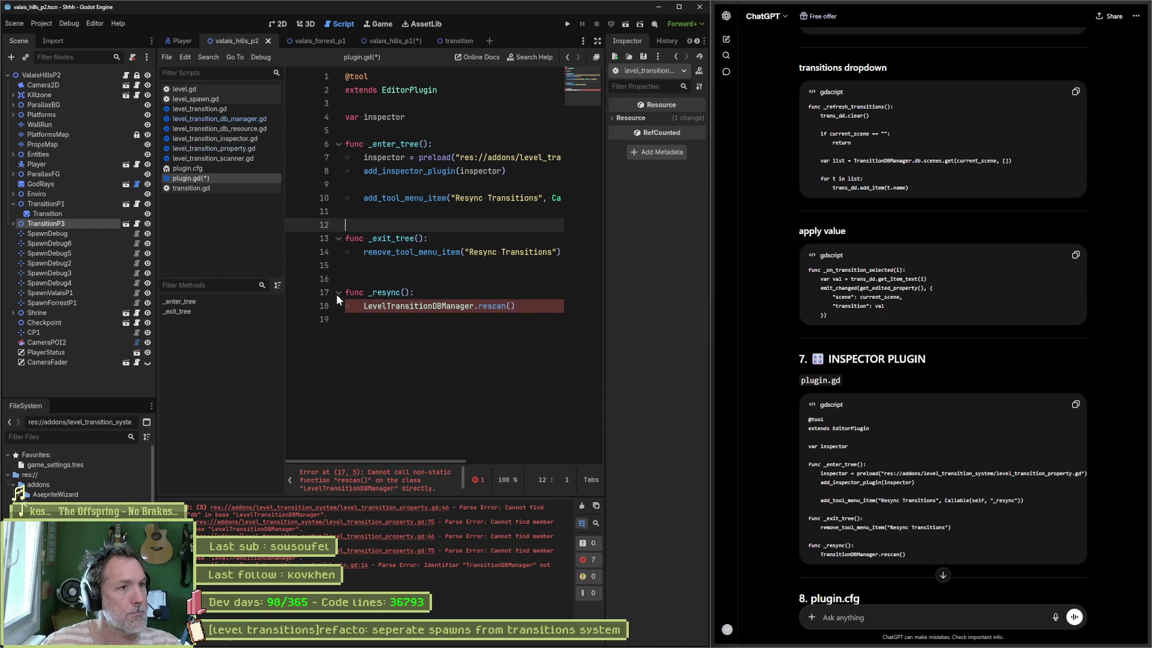
{"action": "key", "text": "Up"}
{"action": "key", "text": "Up"}
{"action": "key", "text": "Up"}
{"action": "key", "text": "Up"}
{"action": "key", "text": "Up"}
{"action": "key", "text": "Up"}
{"action": "key", "text": "Return"}
{"action": "key", "text": "Up"}
{"action": "key", "text": "Up"}
{"action": "key", "text": "Up"}
{"action": "key", "text": "Return"}
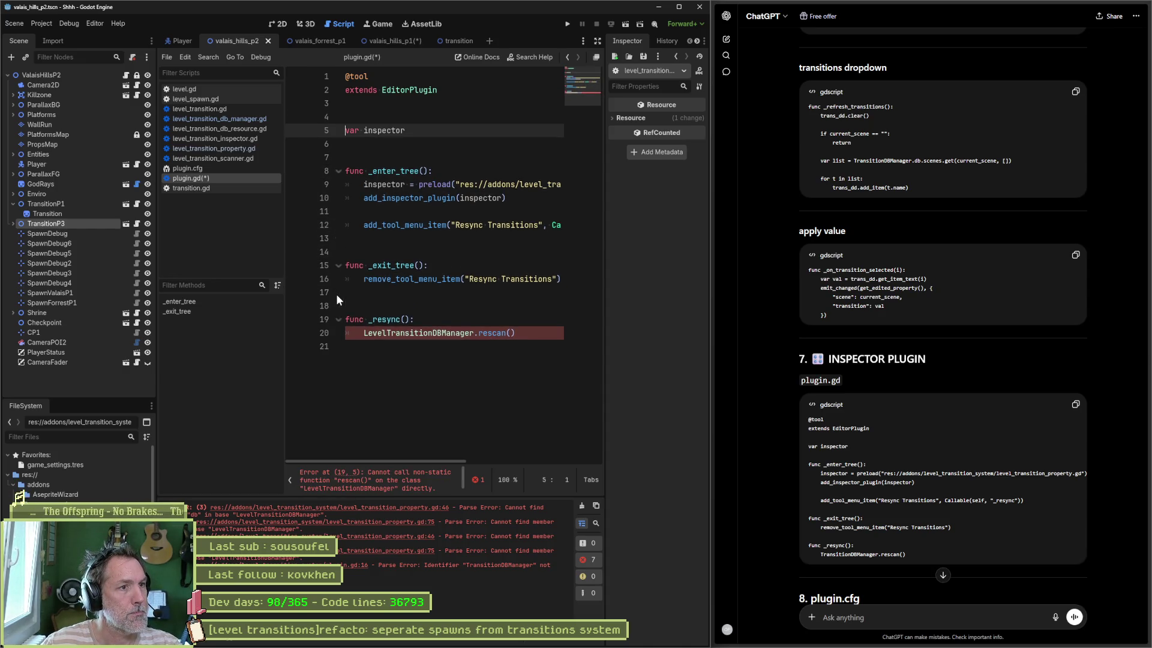
{"action": "key", "text": "ctrl+s"}
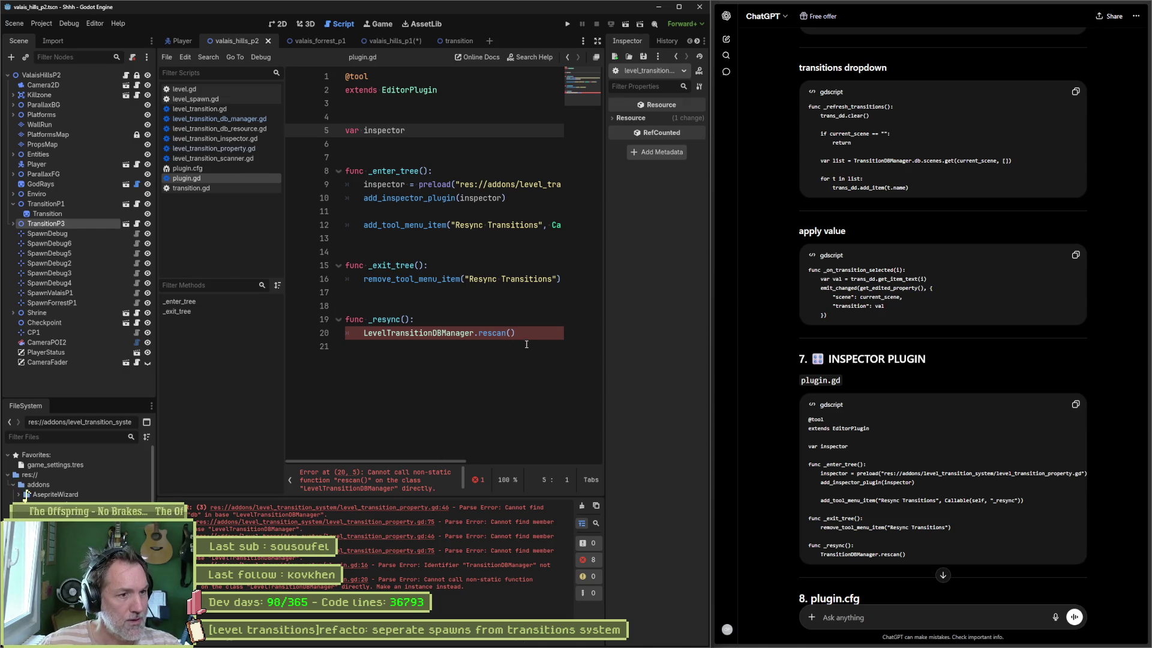
{"action": "left_click", "coordinate": [495, 333]}
{"action": "left_click", "coordinate": [495, 332], "text": "ctrl"}
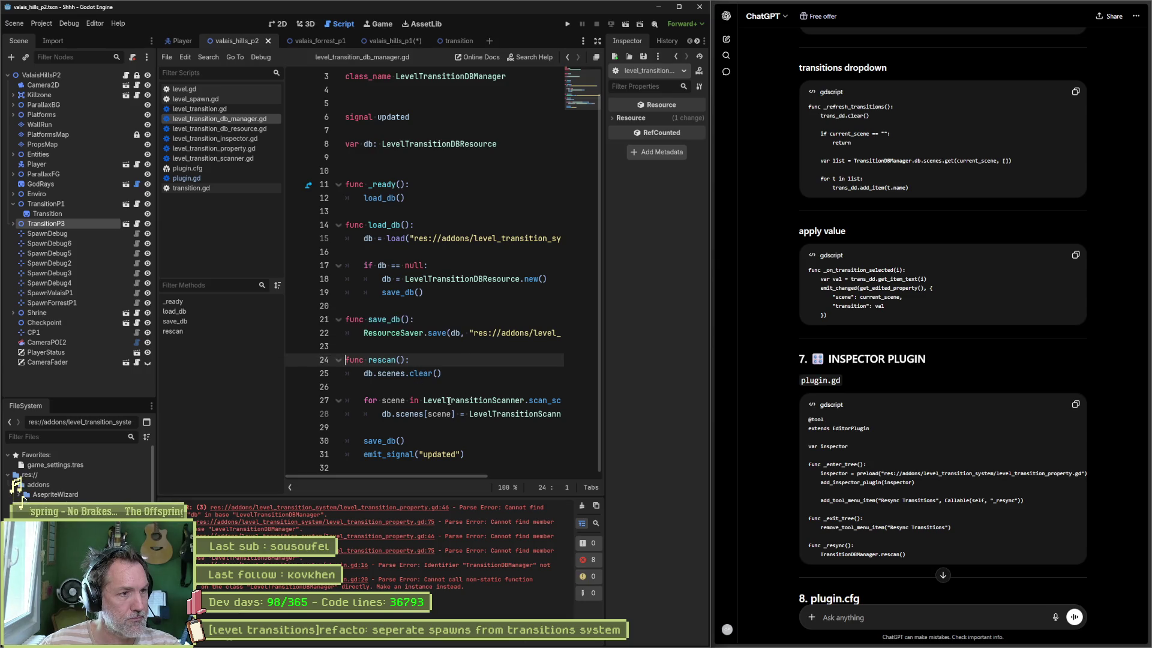
Undo in the manager script, glance back at plugin.gd, then return to level_transition_db_manager.gd
{"action": "key", "text": "ctrl+z"}
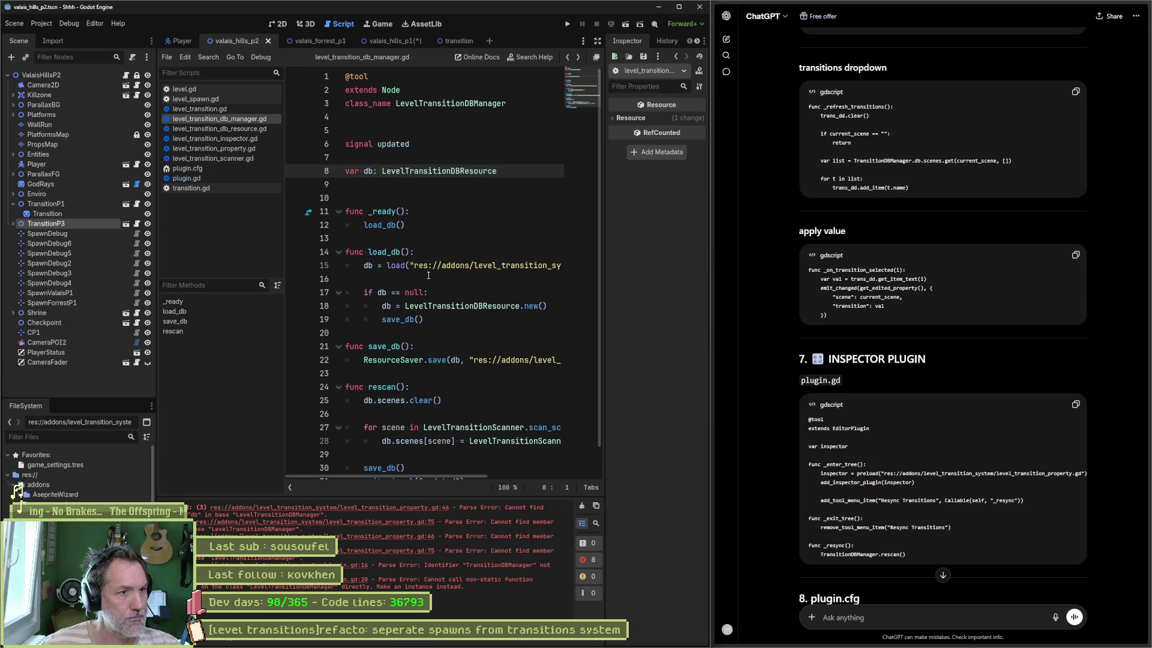
{"action": "key", "text": "alt+Left"}
{"action": "key", "text": "alt+Left"}
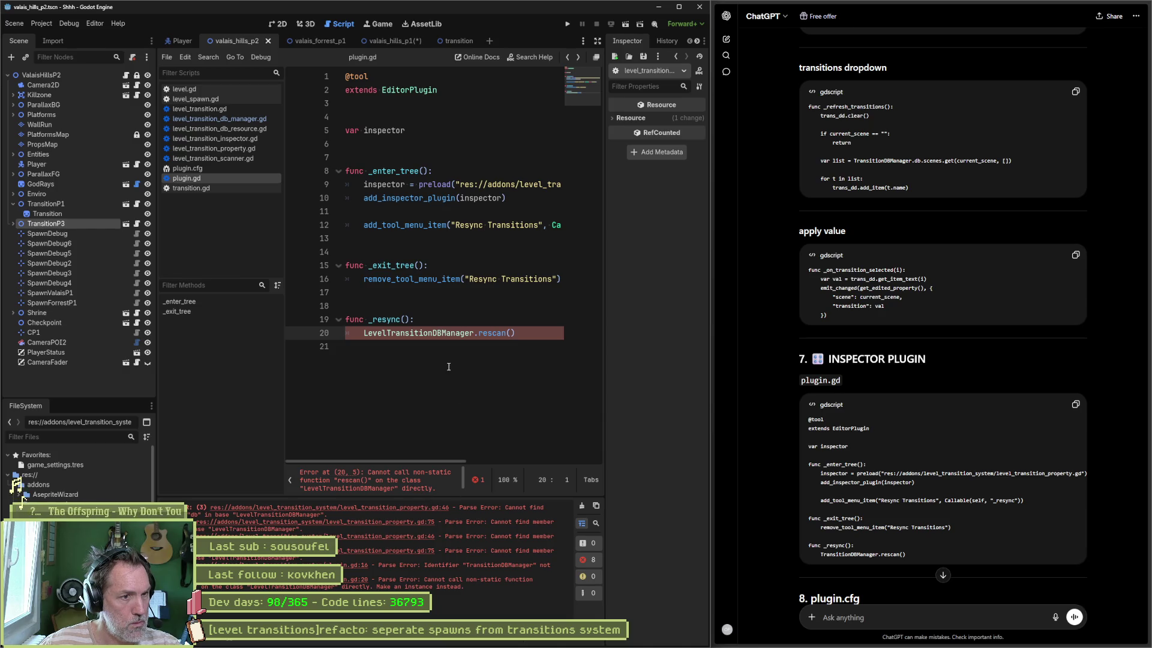
{"action": "left_click", "coordinate": [451, 337], "text": "ctrl"}
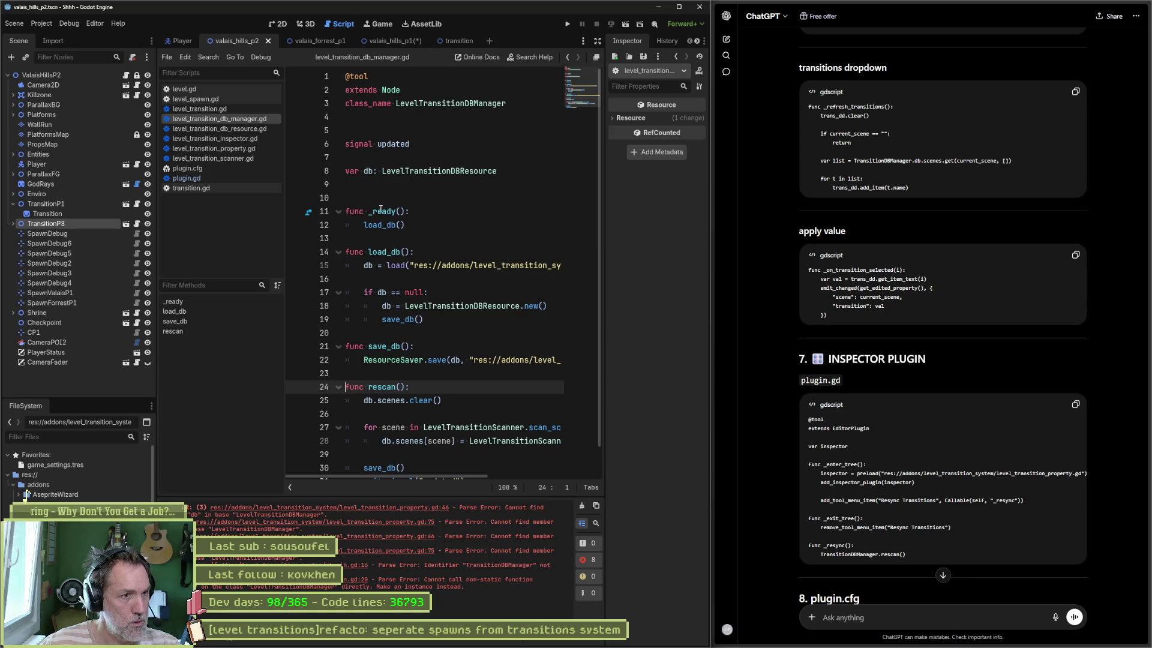
Add blank lines between _ready, save_db and rescan in the manager script, and save
{"action": "left_click", "coordinate": [379, 238]}
{"action": "key", "text": "Return"}
{"action": "key", "text": "Down"}
{"action": "key", "text": "Down"}
{"action": "key", "text": "Down"}
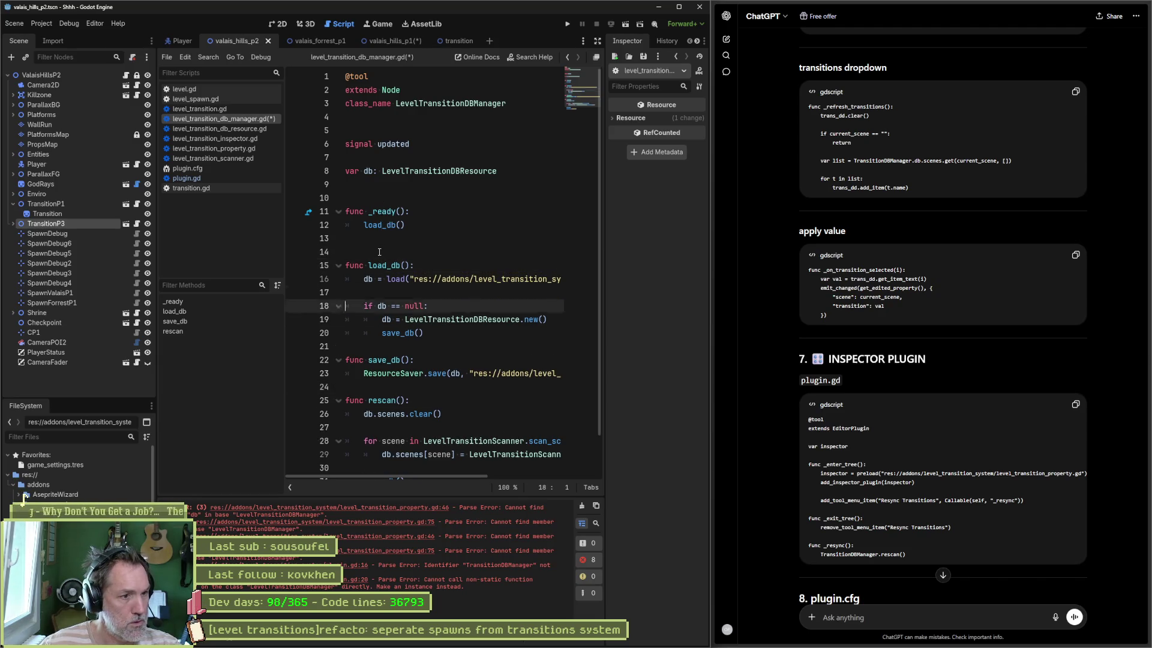
{"action": "key", "text": "Down"}
{"action": "key", "text": "Down"}
{"action": "key", "text": "Down"}
{"action": "key", "text": "Return"}
{"action": "key", "text": "Down"}
{"action": "key", "text": "Down"}
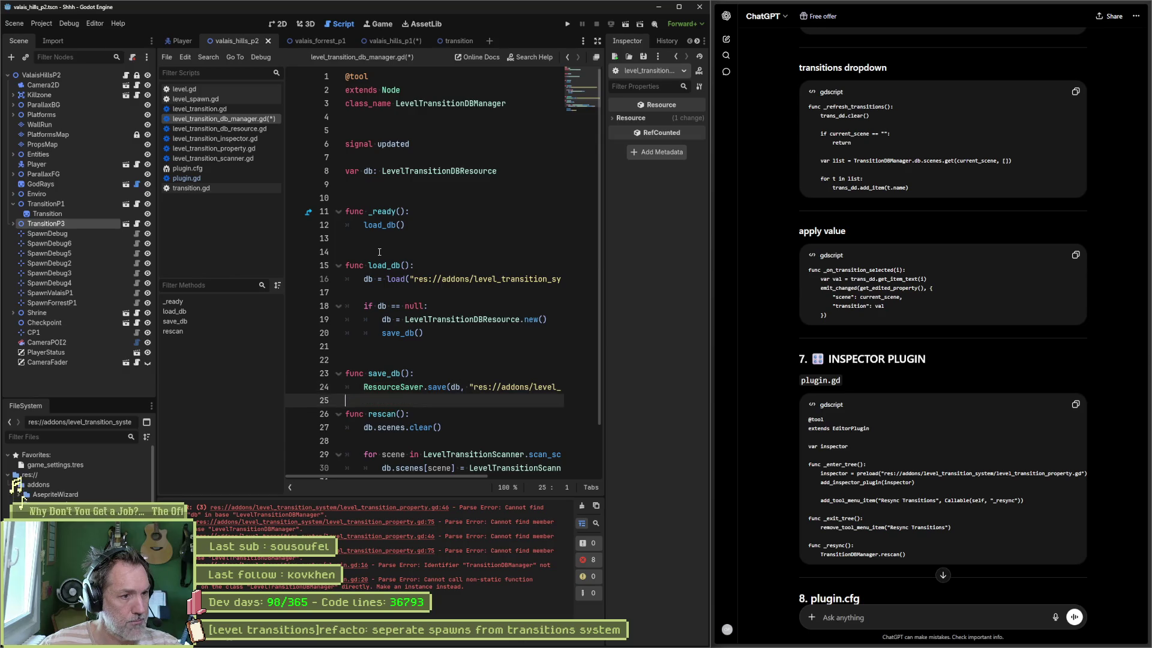
{"action": "key", "text": "Return"}
{"action": "key", "text": "Down"}
{"action": "scroll", "coordinate": [449, 292], "scroll_direction": "down", "scroll_amount": 2}
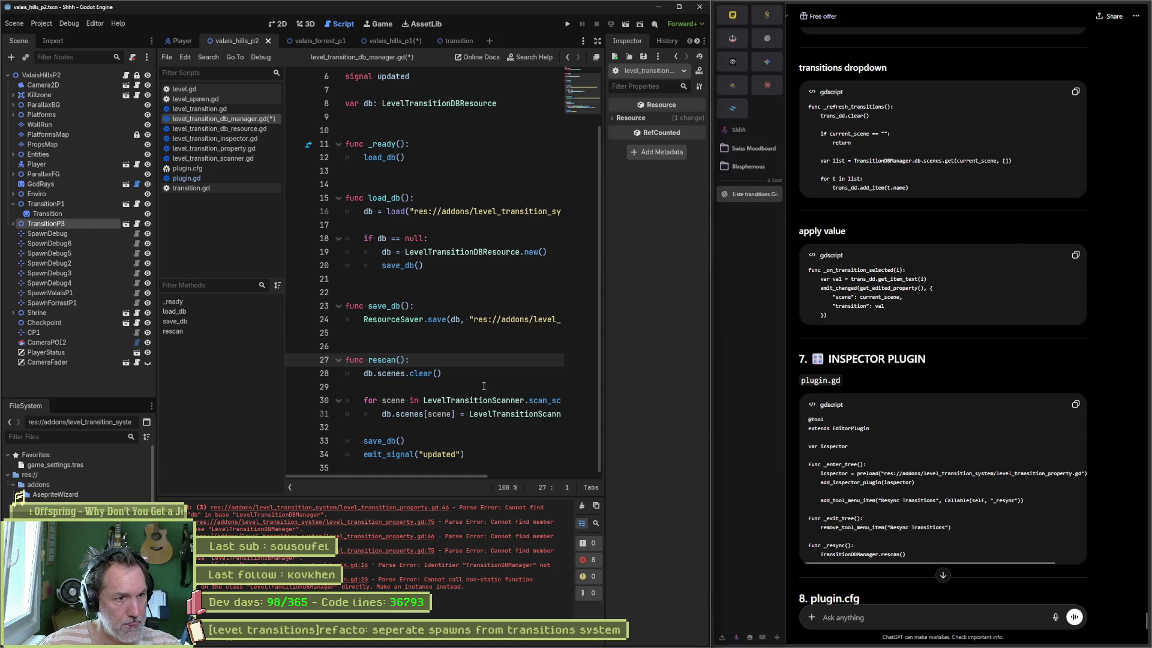
{"action": "scroll", "coordinate": [431, 178], "scroll_direction": "up", "scroll_amount": 2}
{"action": "key", "text": "ctrl+s"}
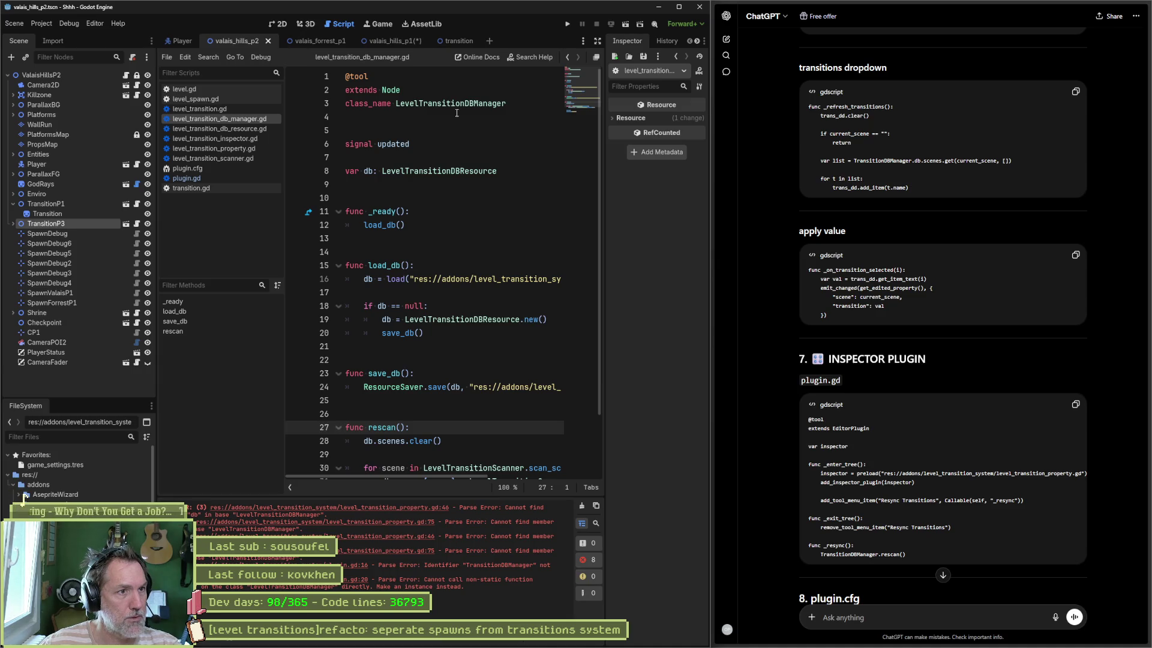
Inspect the Node base class and class_name lines, then copy ChatGPT's suggested plugin.cfg text
{"action": "double_click", "coordinate": [392, 90]}
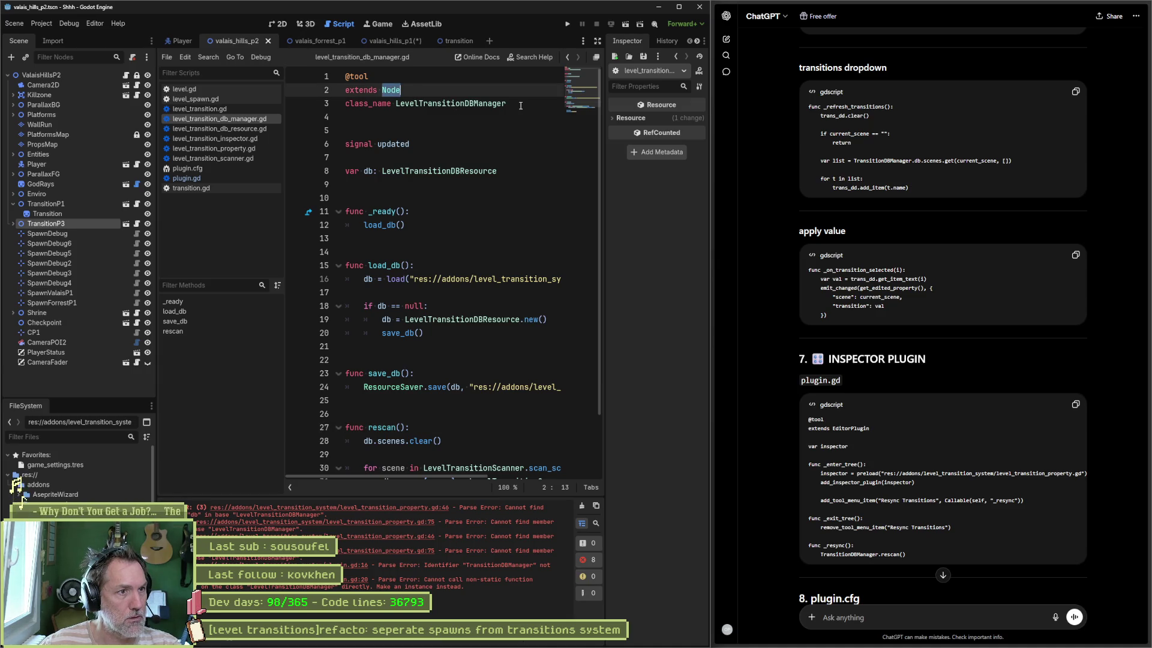
{"action": "key", "text": "Down"}
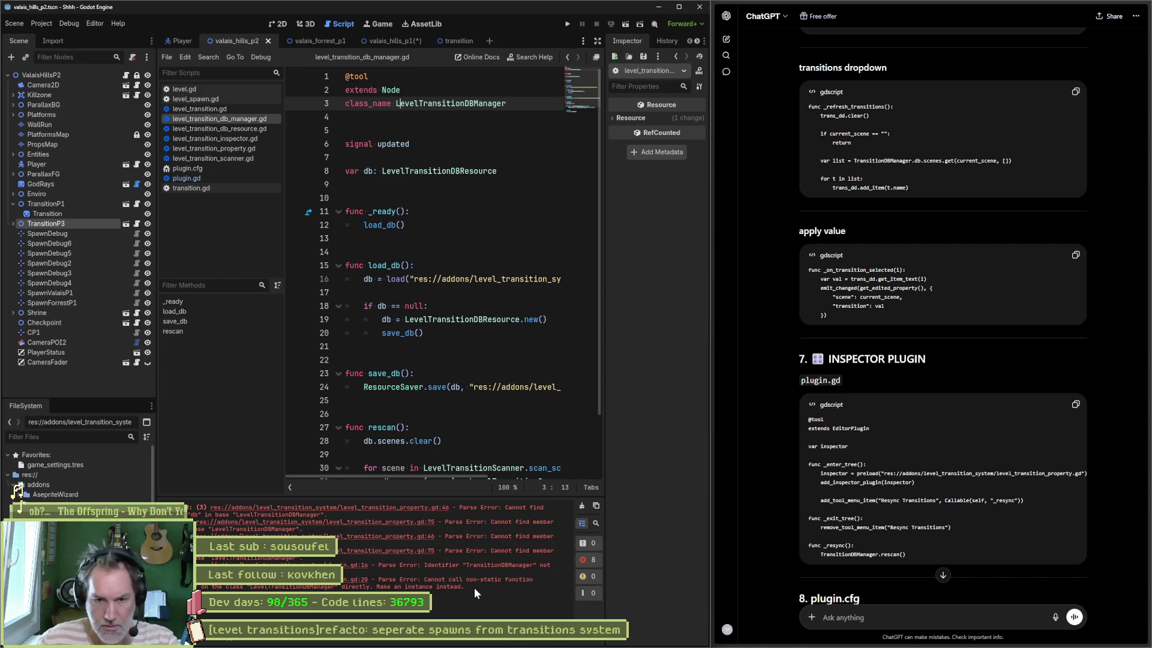
{"action": "scroll", "coordinate": [772, 507], "scroll_direction": "down", "scroll_amount": 3}
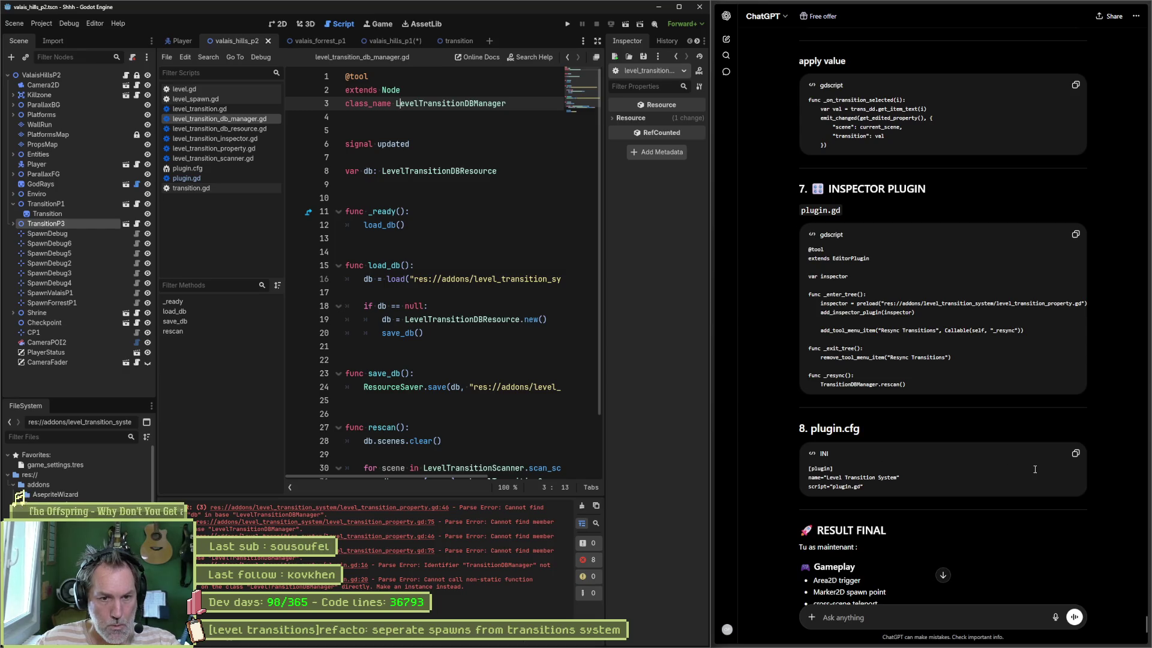
{"action": "left_click", "coordinate": [1074, 457]}
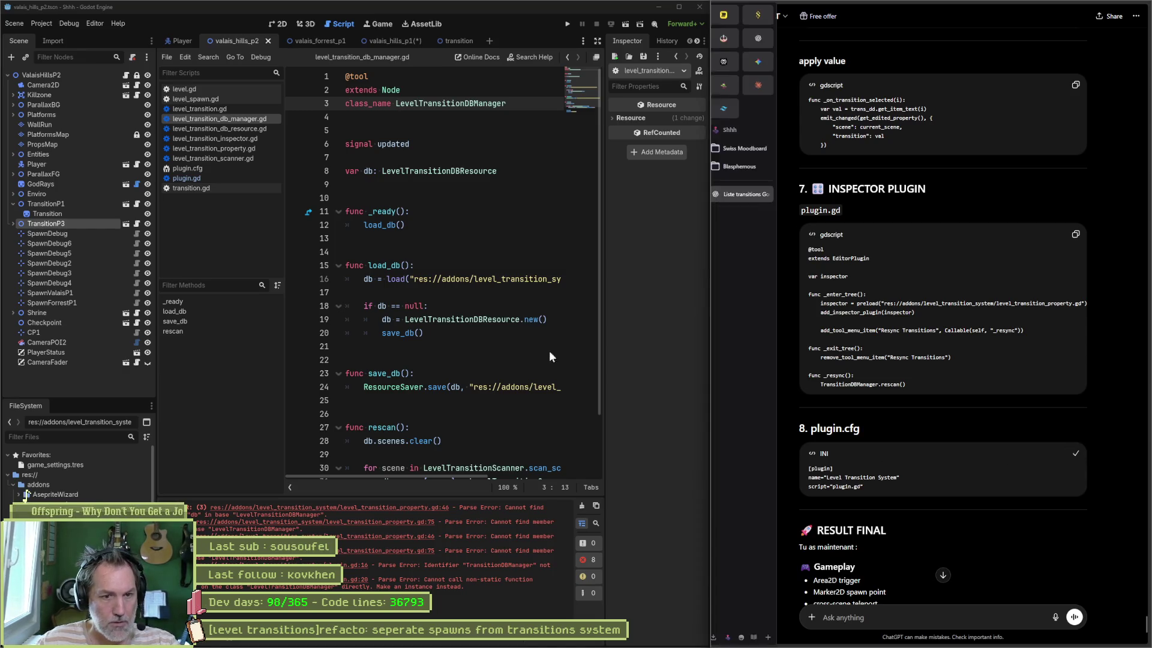
Paste the copied [plugin] block at the end of plugin.cfg
{"action": "left_click", "coordinate": [187, 169]}
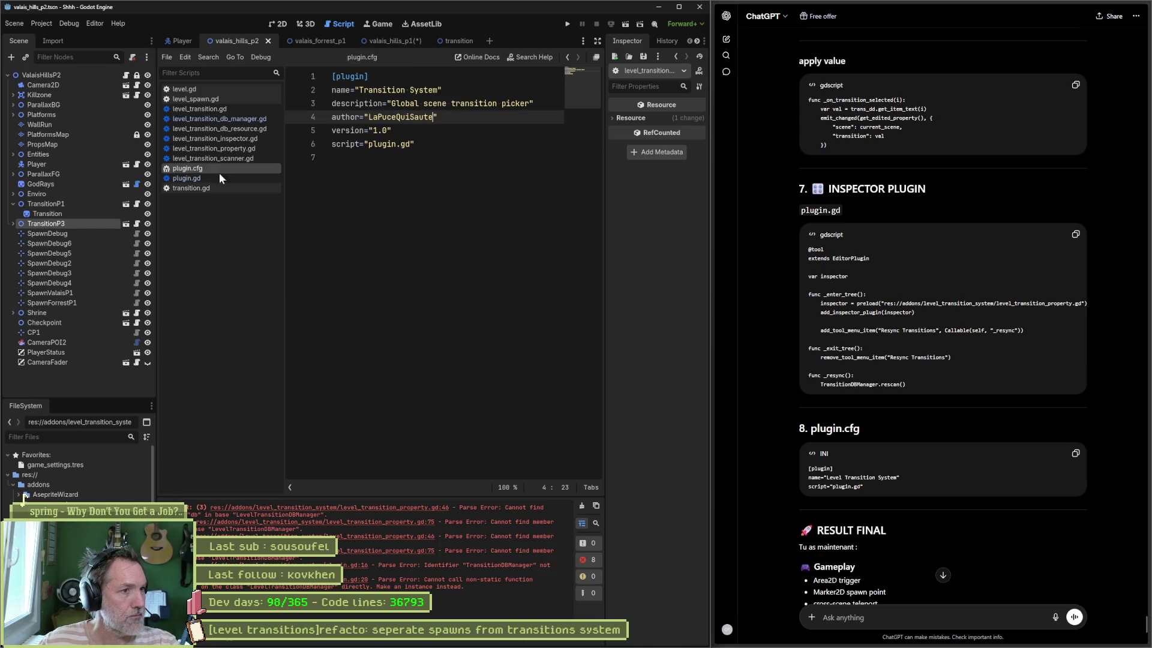
{"action": "left_click", "coordinate": [431, 214]}
{"action": "key", "text": "Return"}
{"action": "key", "text": "ctrl+v"}
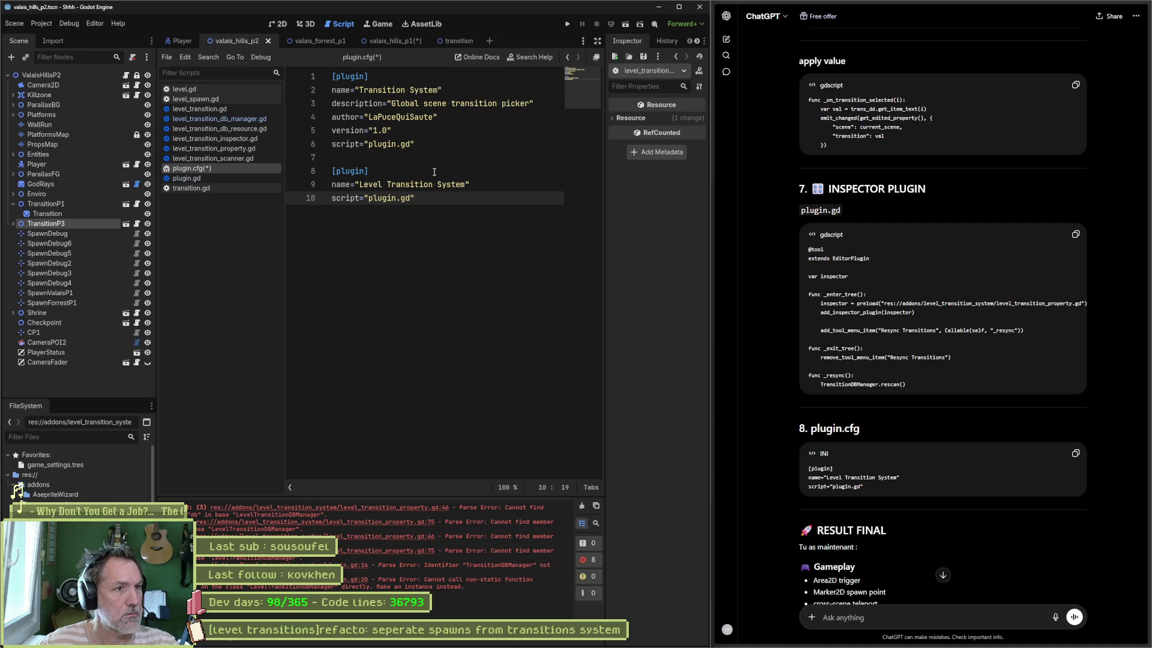
Rename the plugin to 'Level Transition System', delete the duplicate [plugin] block, then save and close plugin.cfg
{"action": "left_click", "coordinate": [360, 90]}
{"action": "type", "text": "Level"}
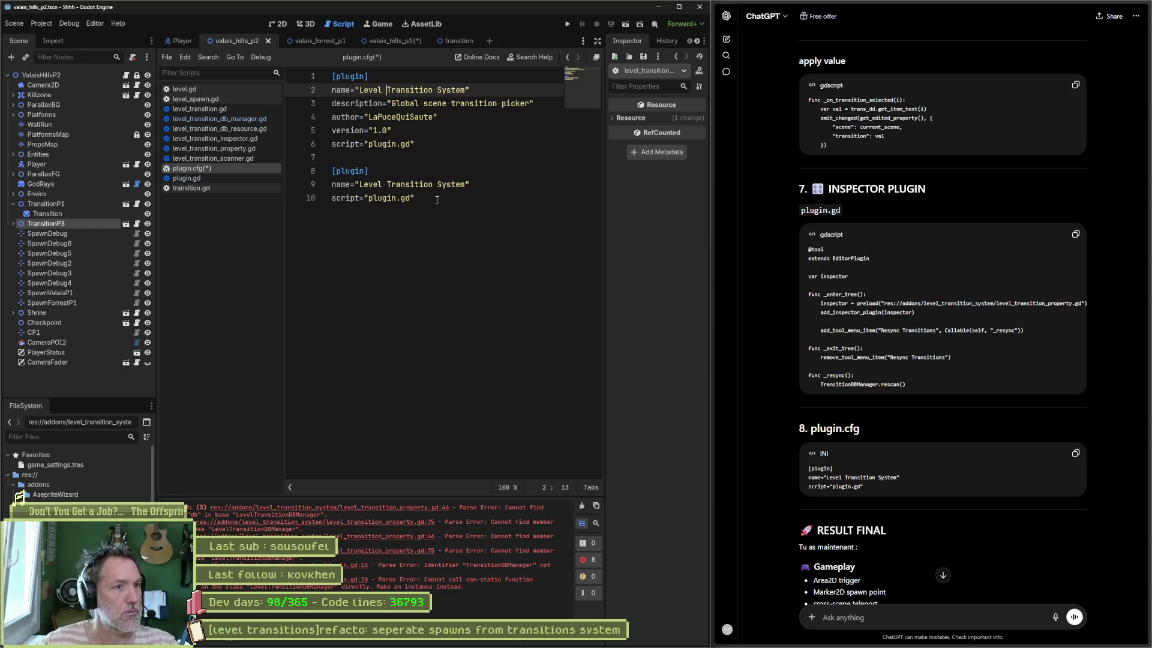
{"action": "left_click_drag", "start_coordinate": [434, 200], "coordinate": [440, 149]}
{"action": "key", "text": "BackSpace"}
{"action": "key", "text": "ctrl+s"}
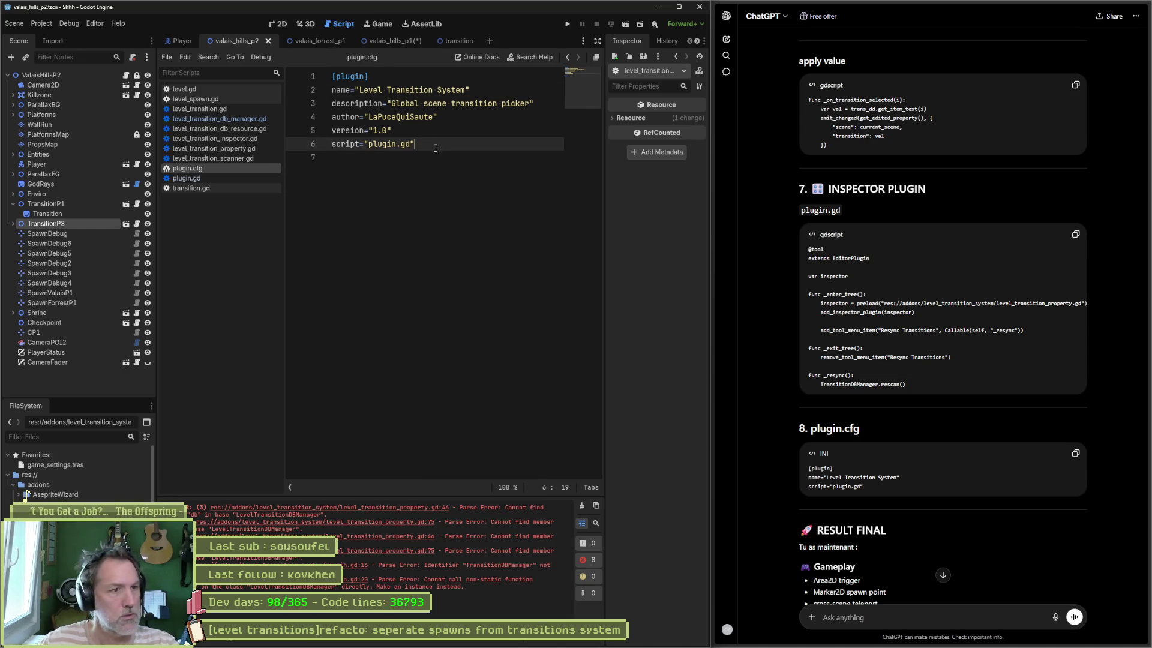
{"action": "key", "text": "ctrl+w"}
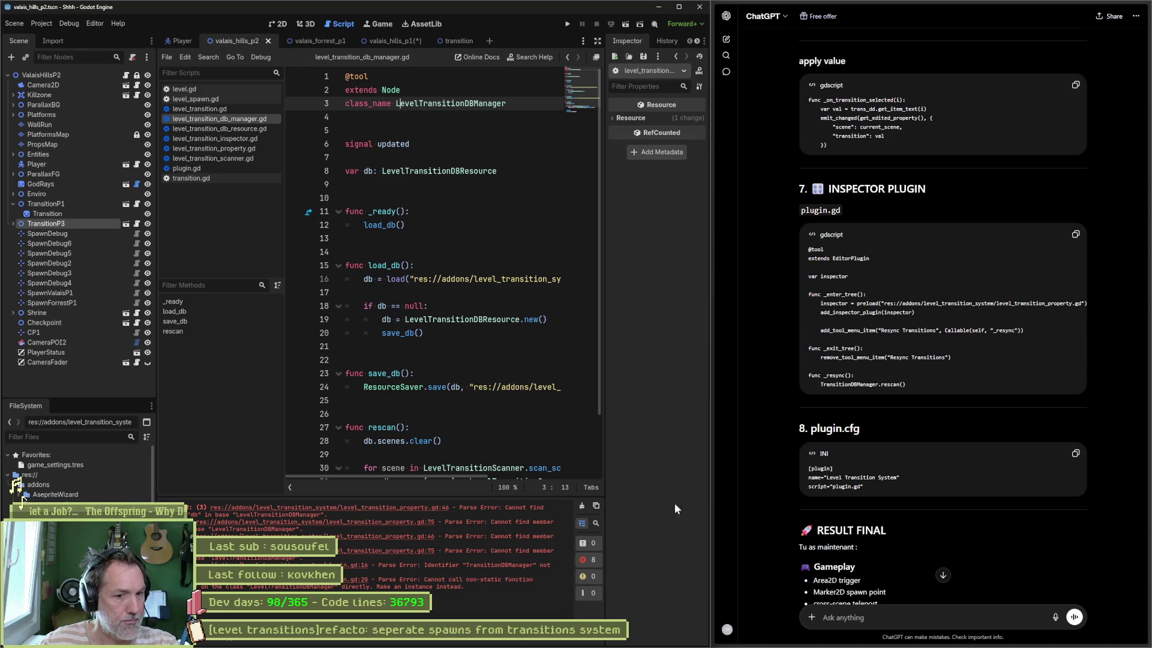
{"action": "left_click", "coordinate": [892, 612]}
Send ChatGPT the Godot errors with the note 'on ne peut pas appeler de methode statique', retry, and read the answer
{"action": "type", "text": "o"}
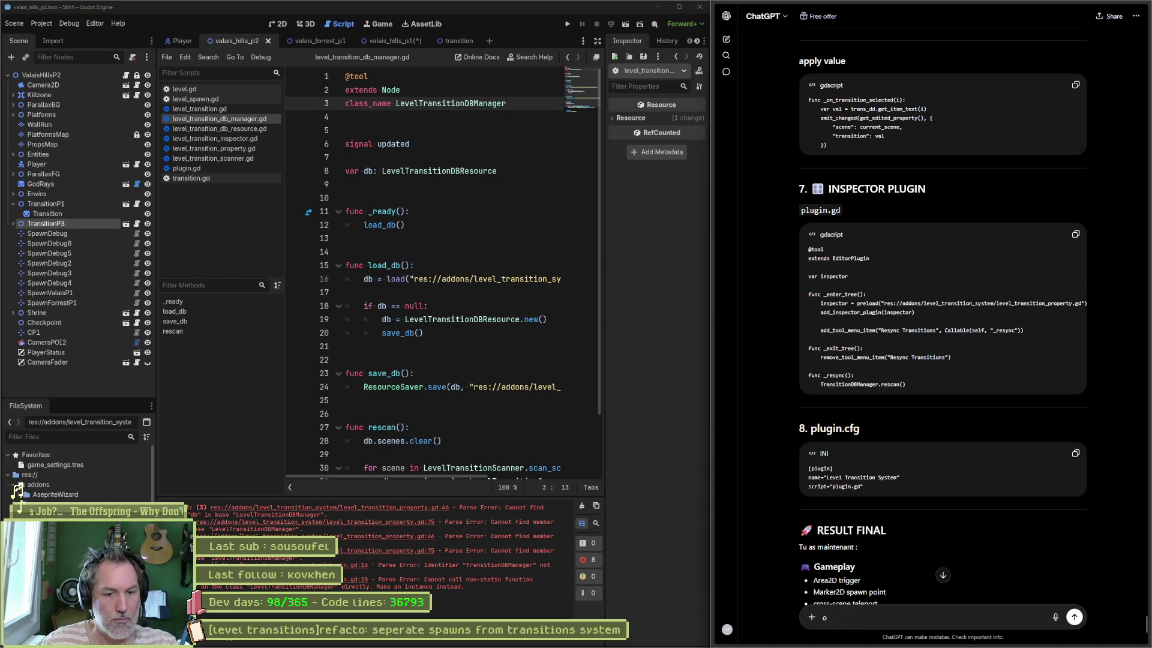
{"action": "type", "text": "n ne peut pas"}
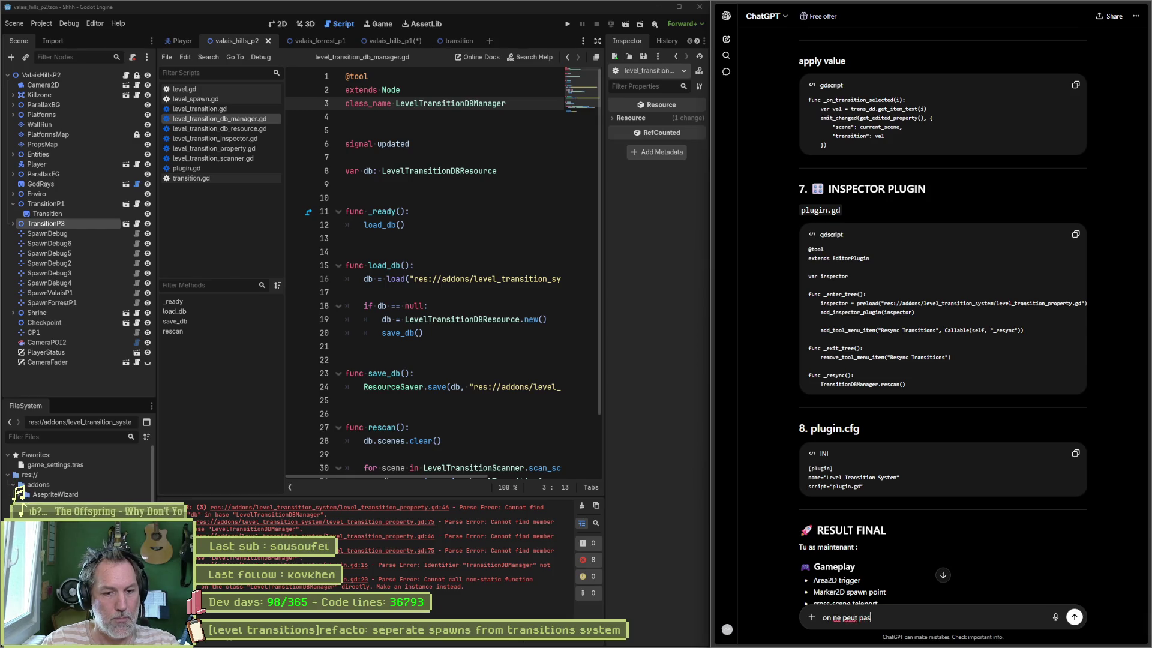
{"action": "type", "text": " appeler de methode"}
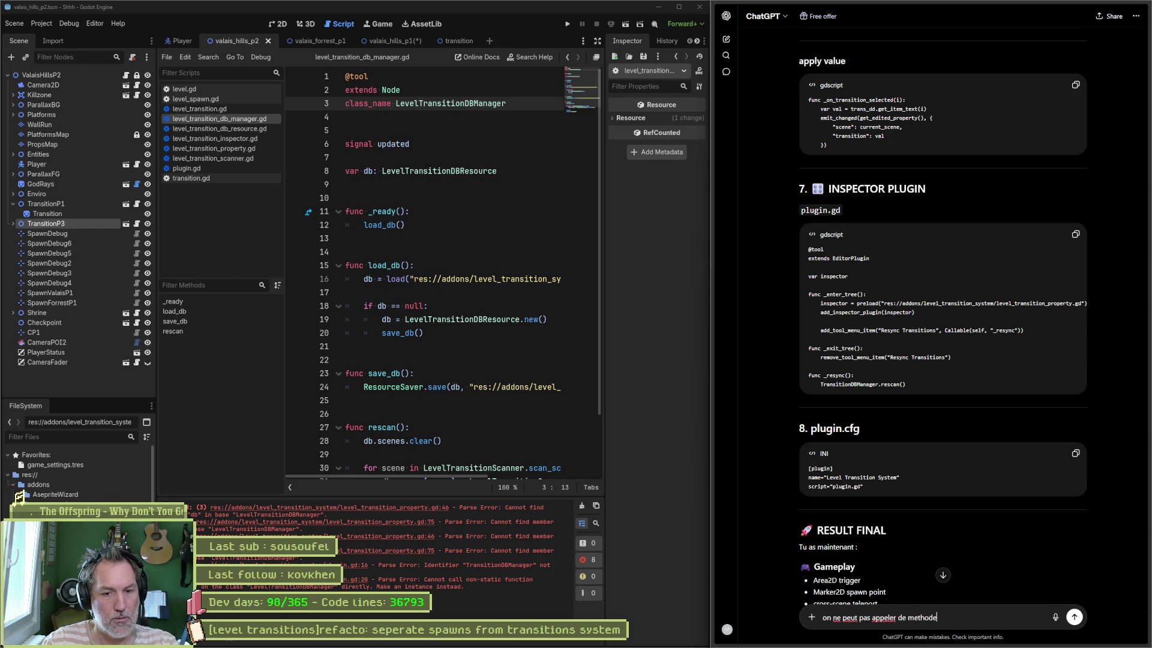
{"action": "type", "text": " statique :"}
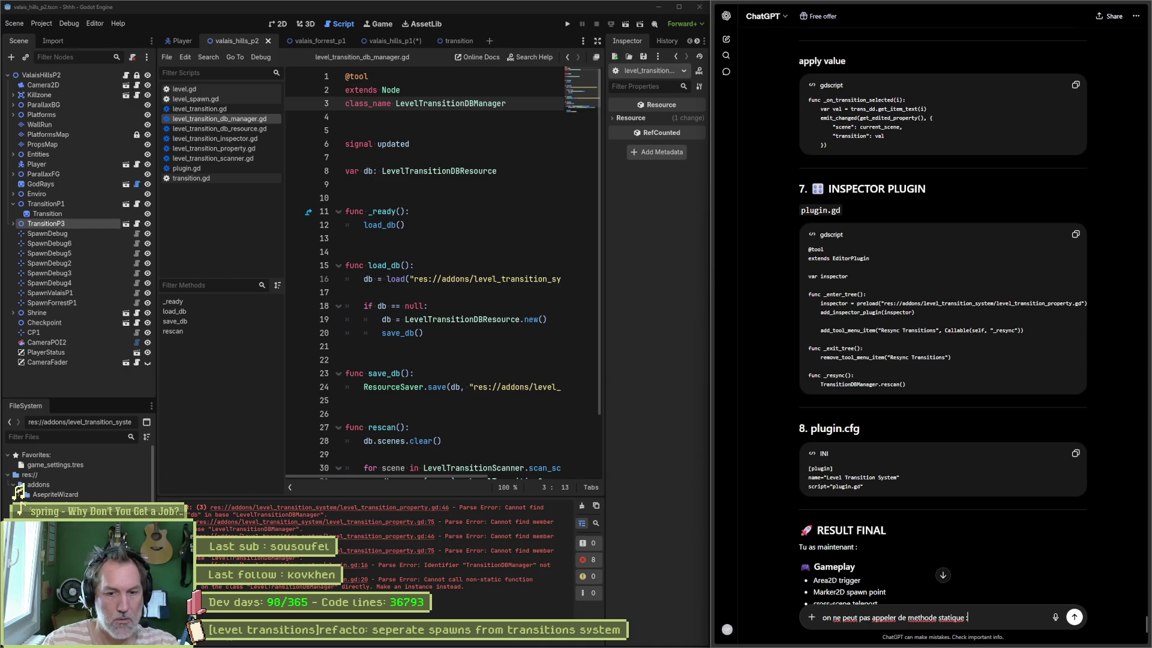
{"action": "key", "text": "ctrl+v"}
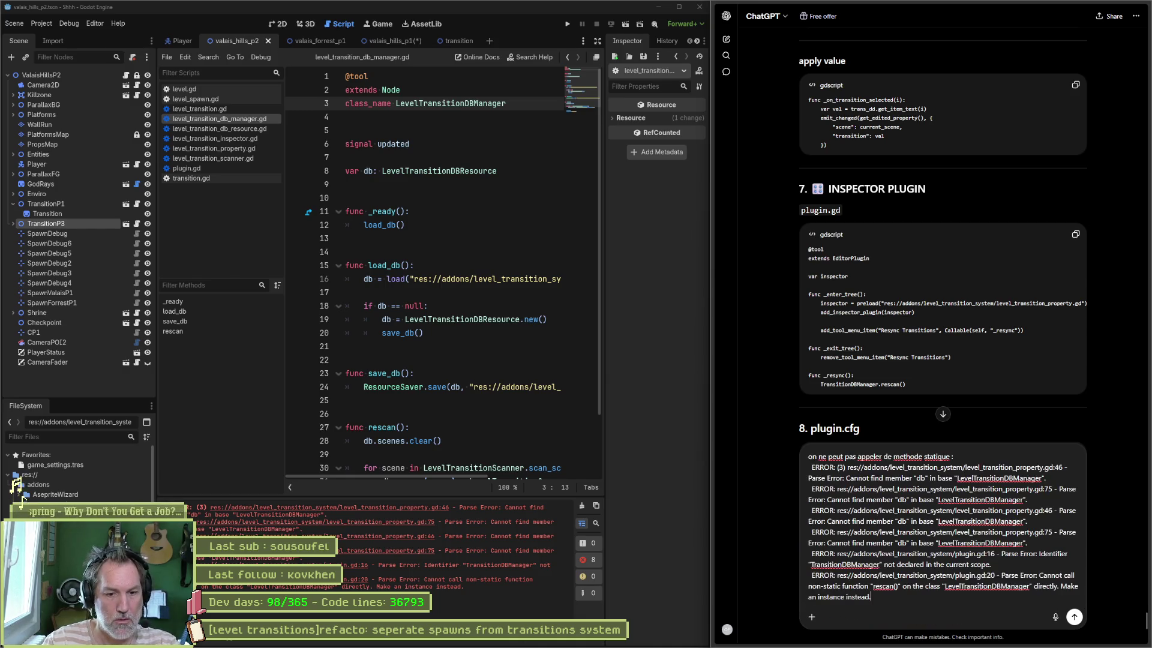
{"action": "key", "text": "Return"}
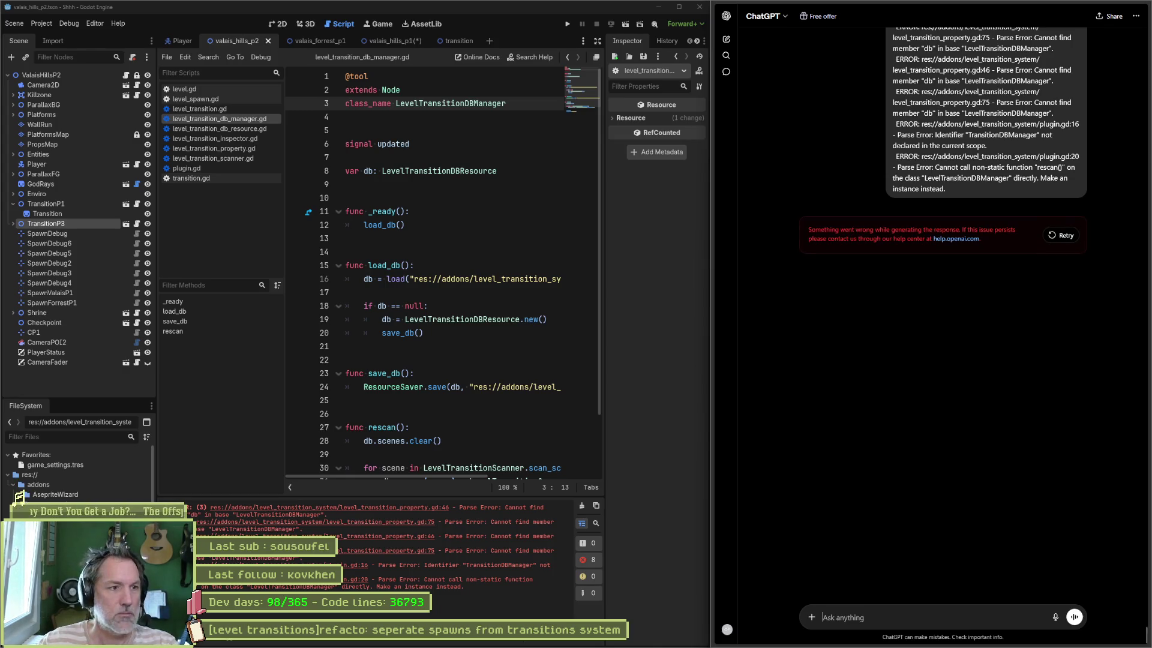
{"action": "left_click", "coordinate": [1062, 235]}
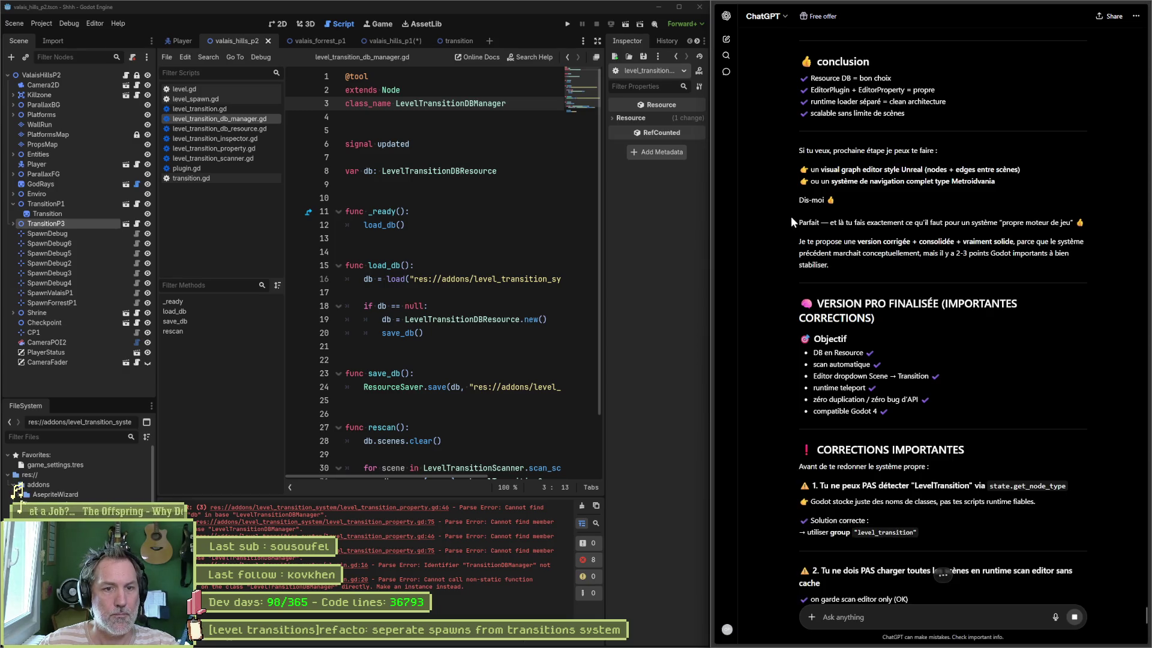
{"action": "key", "text": "ctrl+v"}
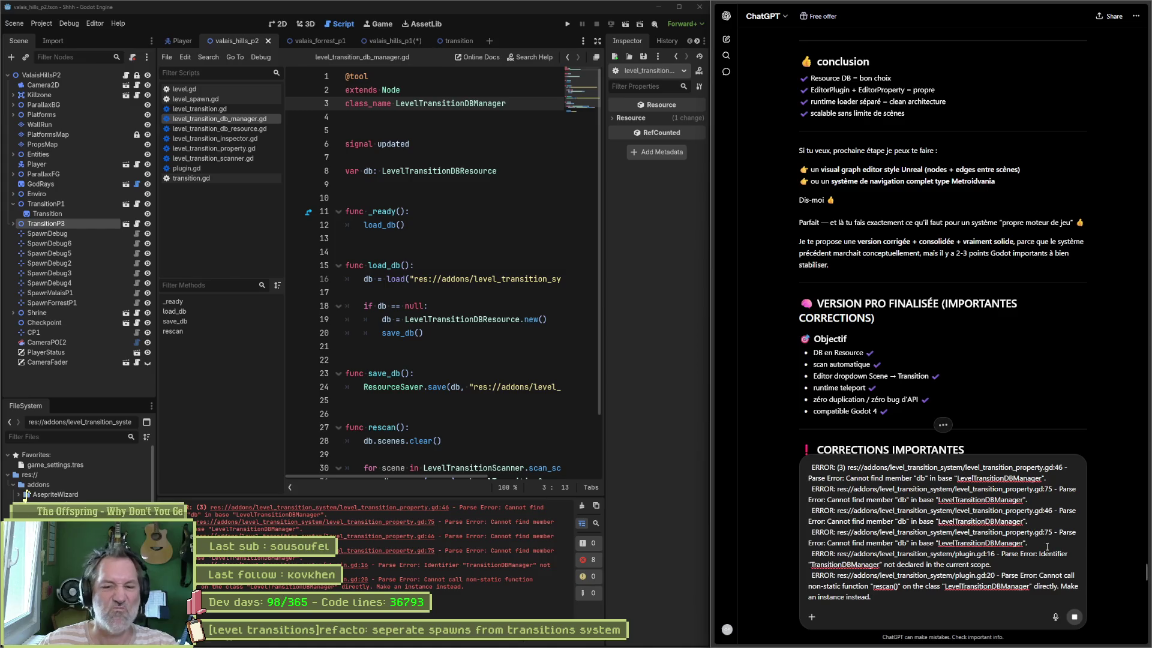
{"action": "scroll", "coordinate": [1003, 367], "scroll_direction": "down", "scroll_amount": 15}
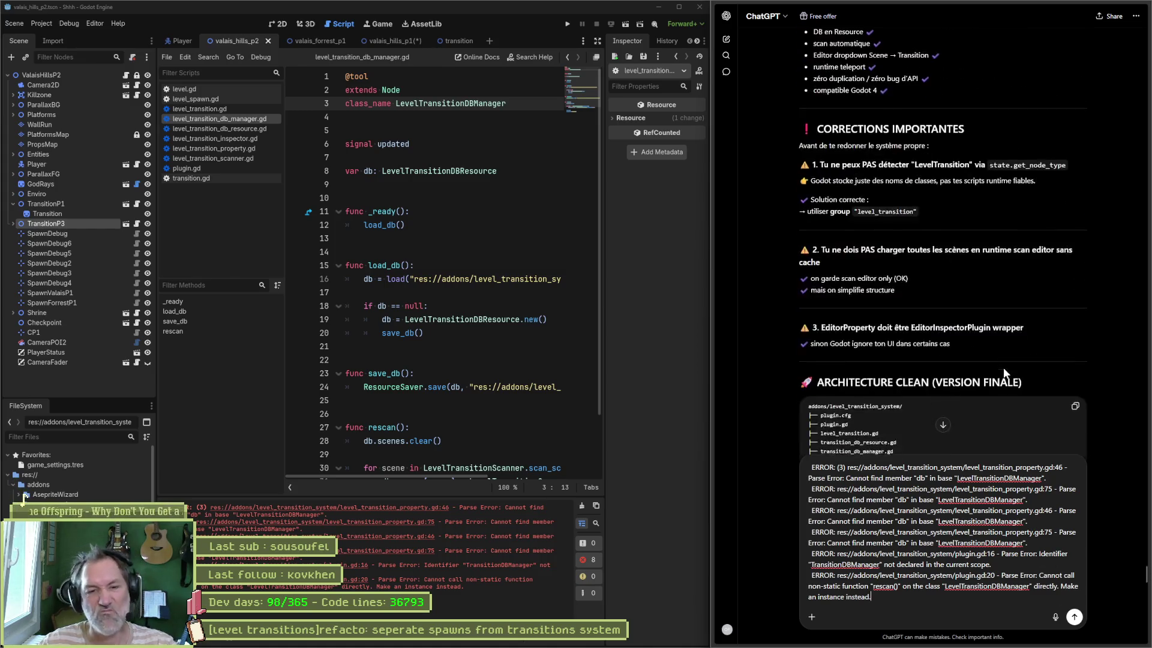
{"action": "scroll", "coordinate": [1012, 368], "scroll_direction": "down", "scroll_amount": 20}
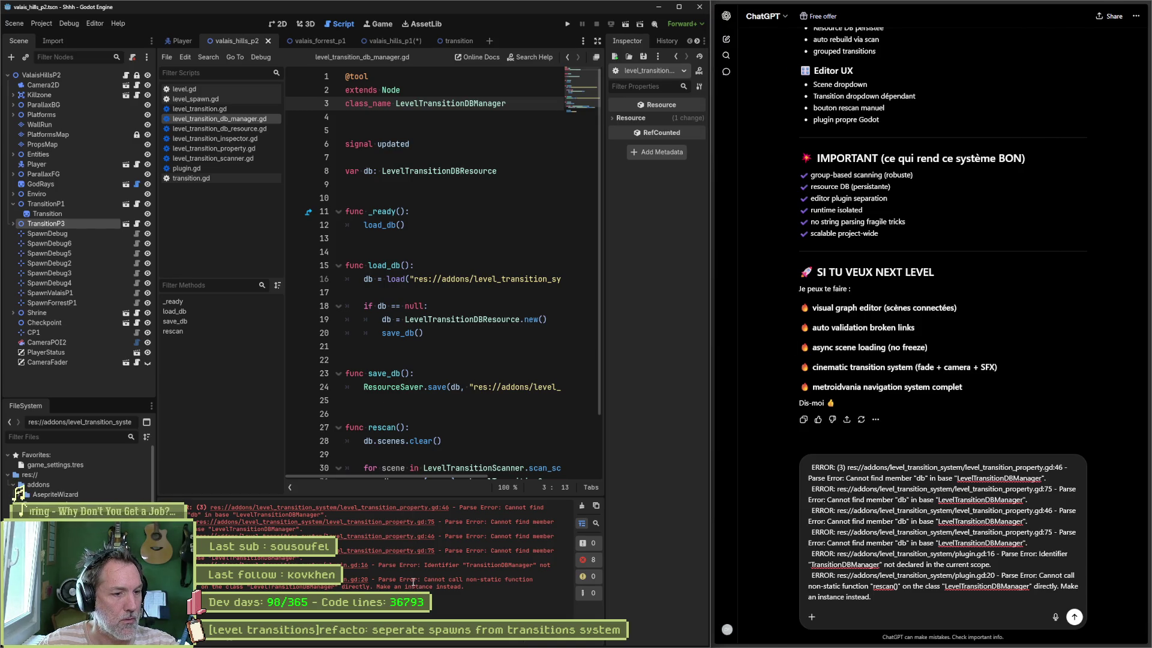
Copy the errors from Godot's Output panel, send them to ChatGPT, and read the autoload recommendation
{"action": "right_click", "coordinate": [413, 585]}
{"action": "left_click", "coordinate": [427, 590]}
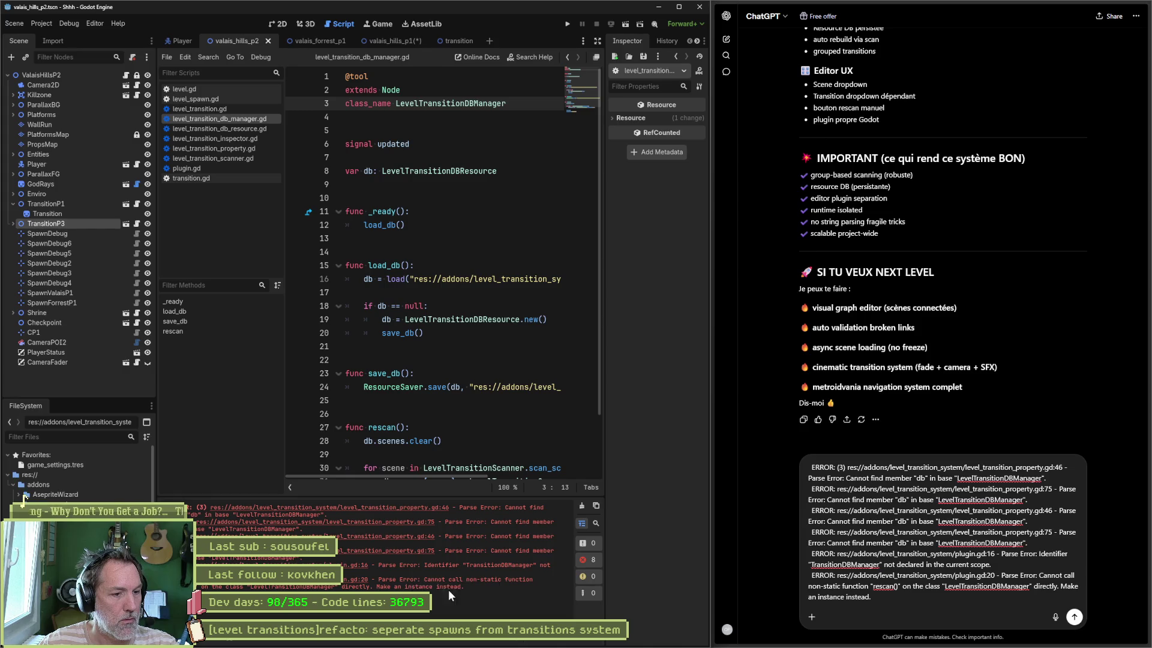
{"action": "left_click", "coordinate": [907, 595]}
{"action": "key", "text": "ctrl+a"}
{"action": "key", "text": "Return"}
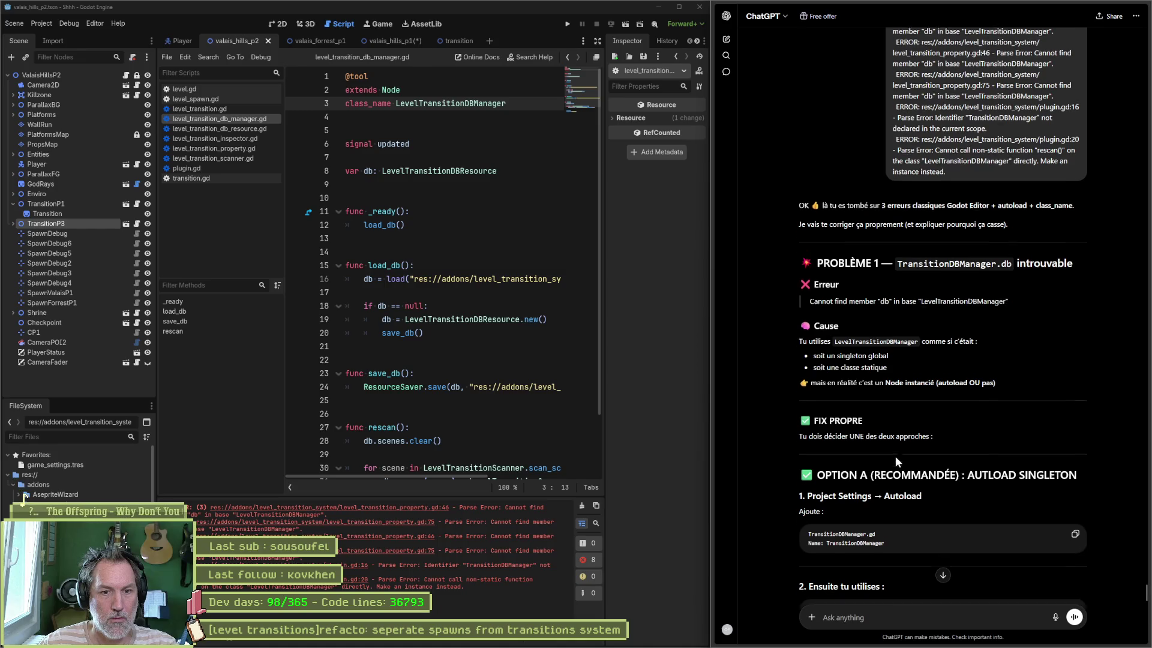
{"action": "scroll", "coordinate": [895, 456], "scroll_direction": "down", "scroll_amount": 1}
{"action": "scroll", "coordinate": [869, 445], "scroll_direction": "down", "scroll_amount": 1}
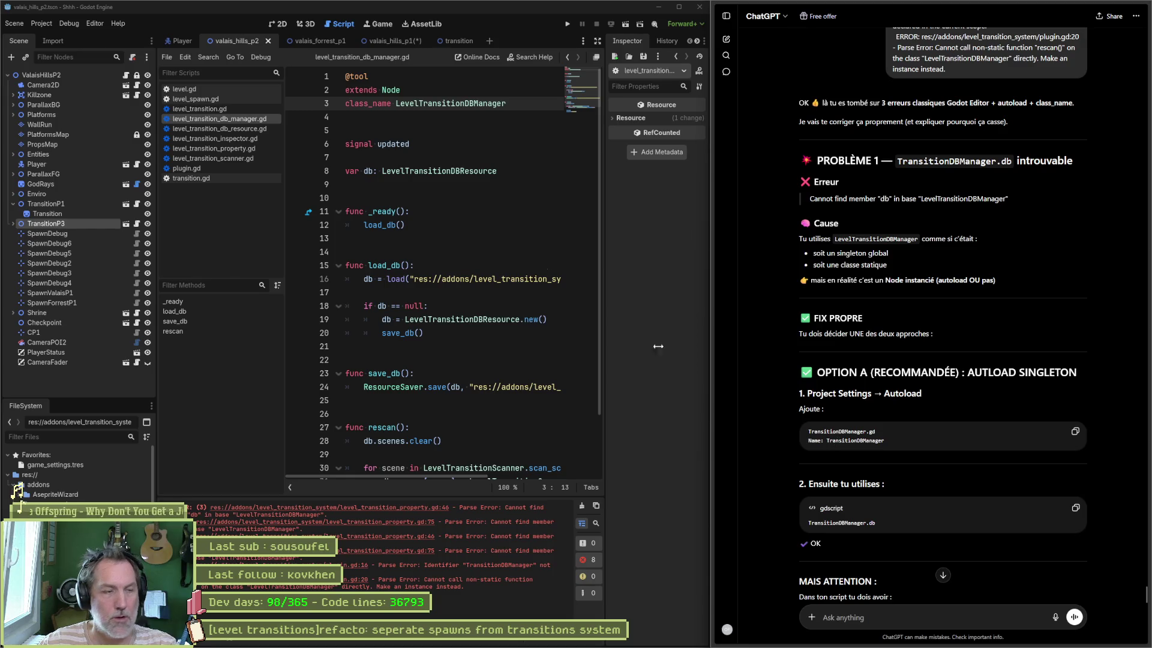
{"action": "left_click", "coordinate": [41, 23]}
Open Project Settings and look through the Plugins, Input Map, Localization and Autoload tabs
{"action": "left_click", "coordinate": [54, 45]}
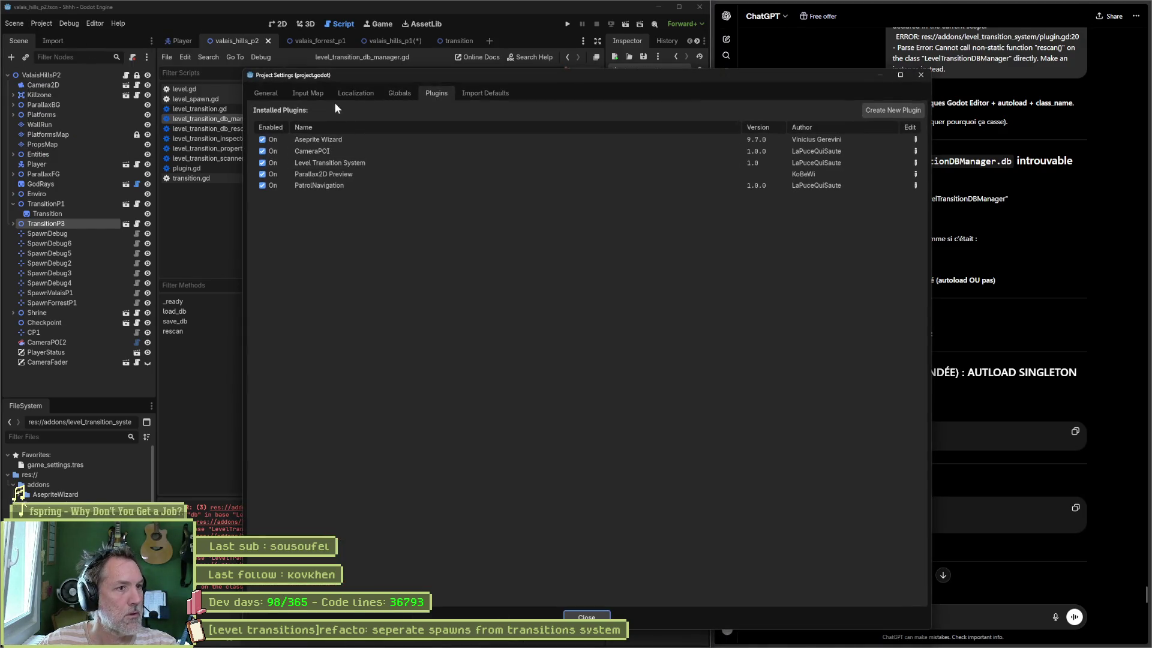
{"action": "left_click", "coordinate": [393, 95]}
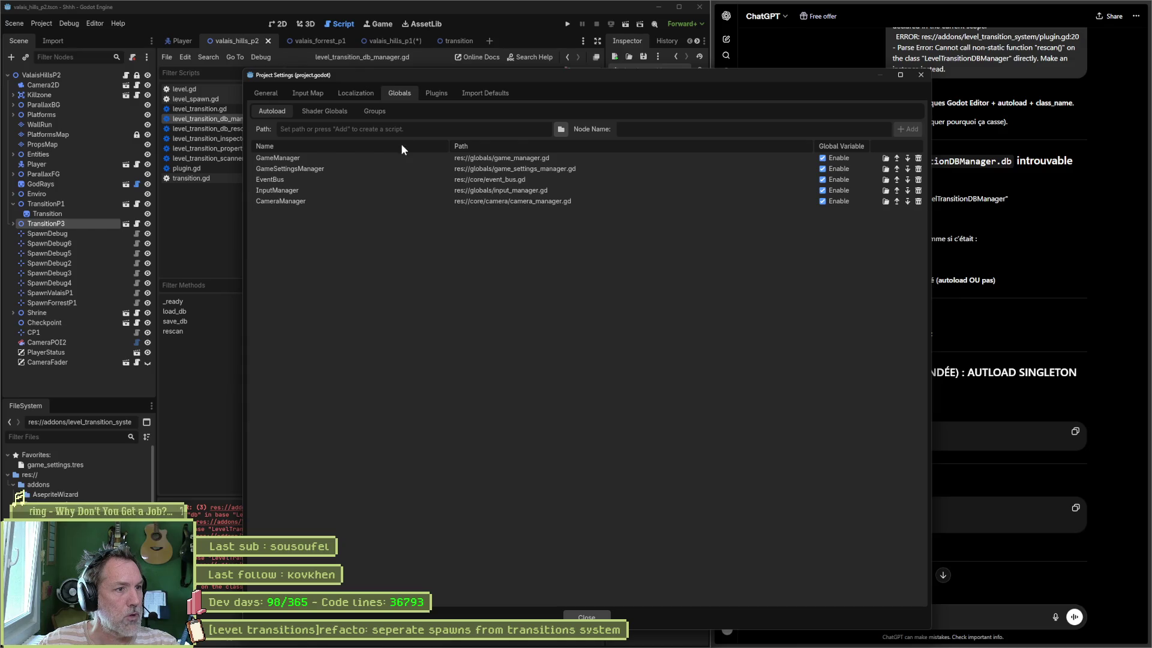
{"action": "left_click", "coordinate": [438, 93]}
{"action": "left_click", "coordinate": [307, 93]}
{"action": "left_click", "coordinate": [348, 95]}
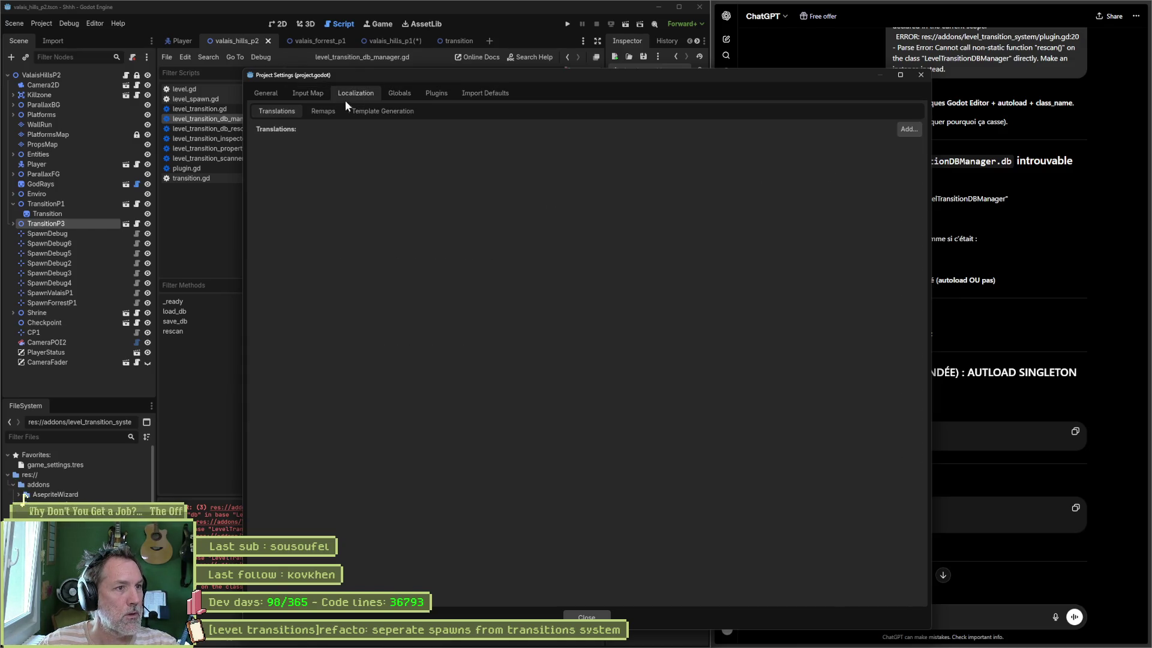
{"action": "left_click", "coordinate": [400, 95]}
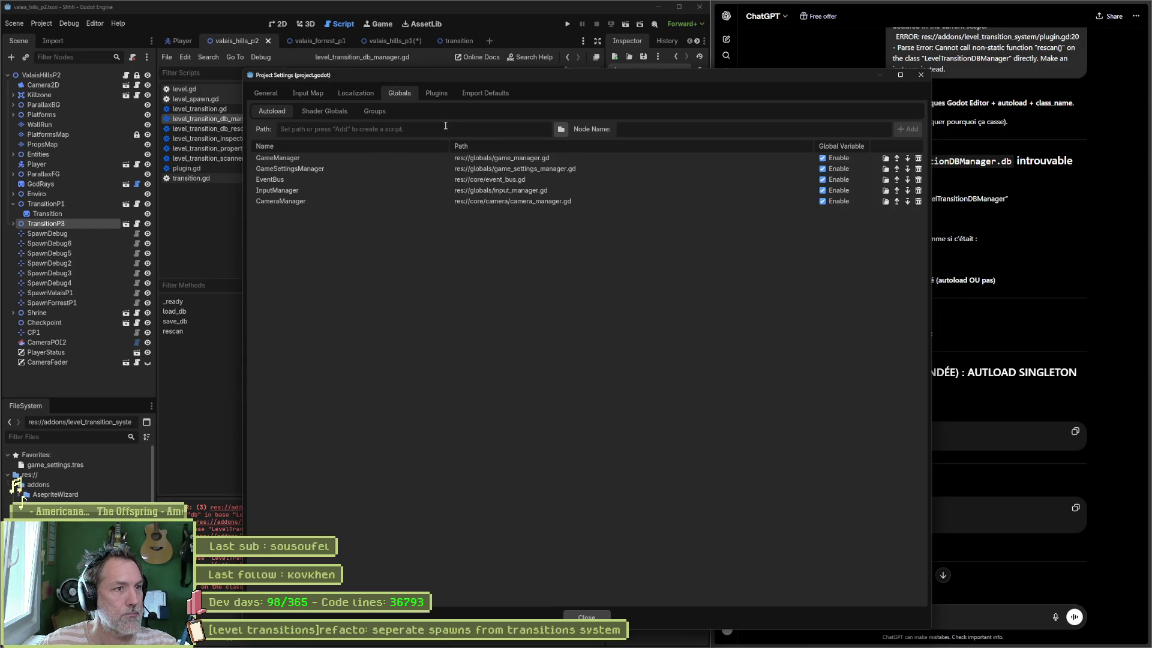
Add addons/level_transition_system/level_transition_db_manager.gd as an autoload and close Project Settings
{"action": "left_click", "coordinate": [561, 129]}
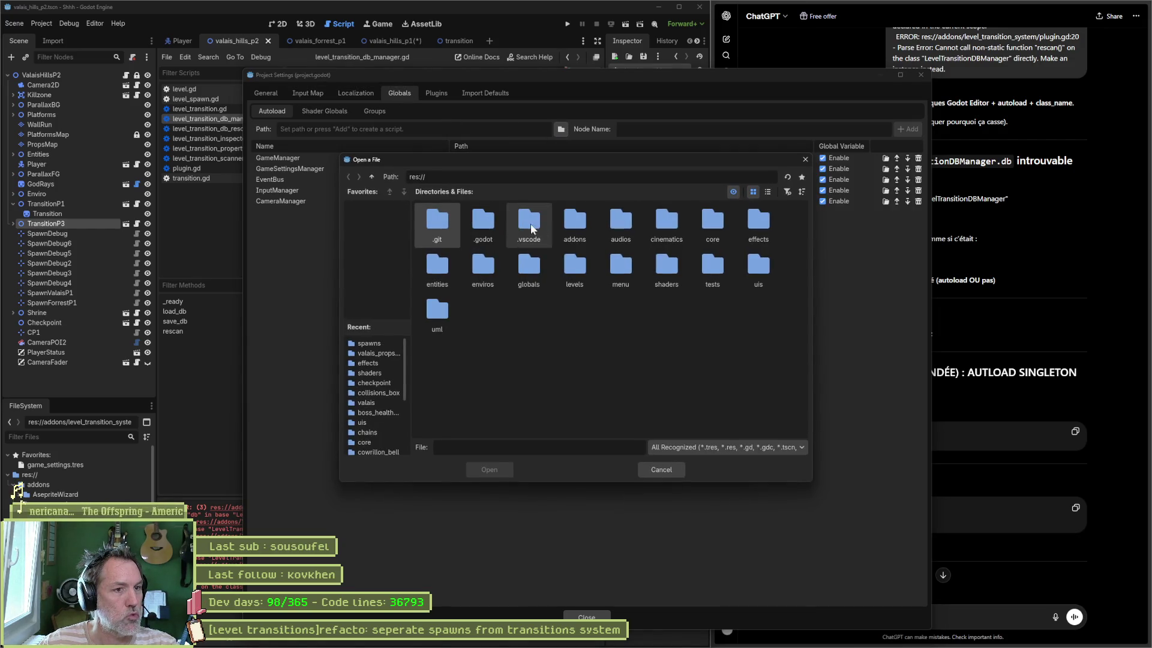
{"action": "double_click", "coordinate": [574, 222]}
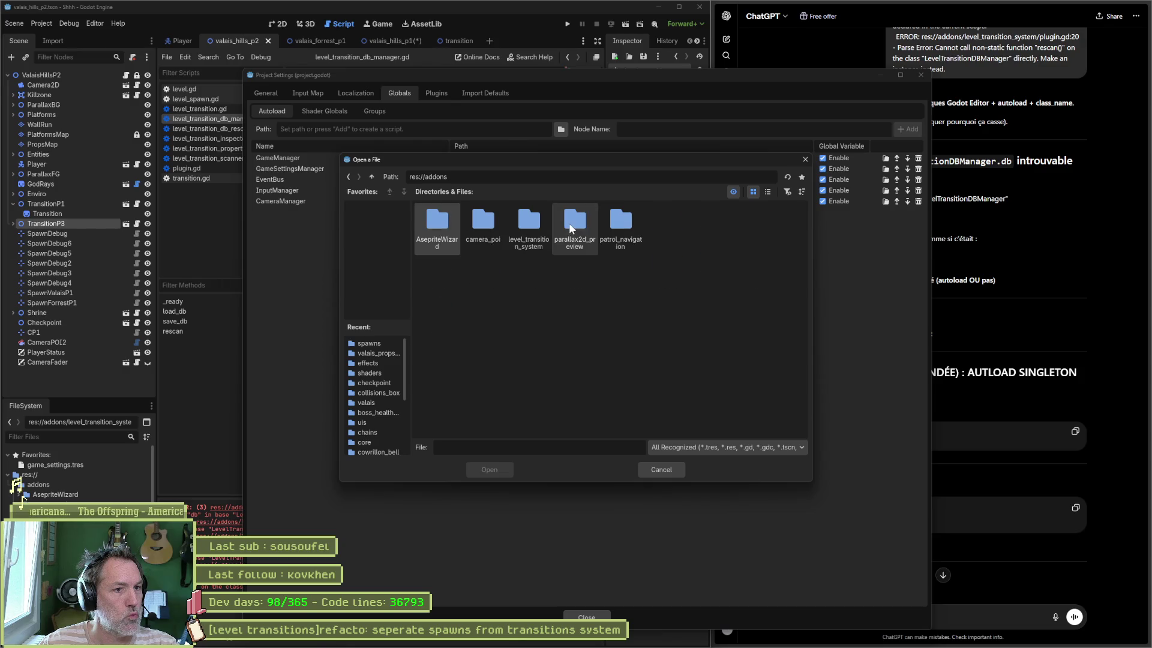
{"action": "double_click", "coordinate": [533, 222]}
{"action": "left_click_drag", "start_coordinate": [572, 161], "coordinate": [449, 154]}
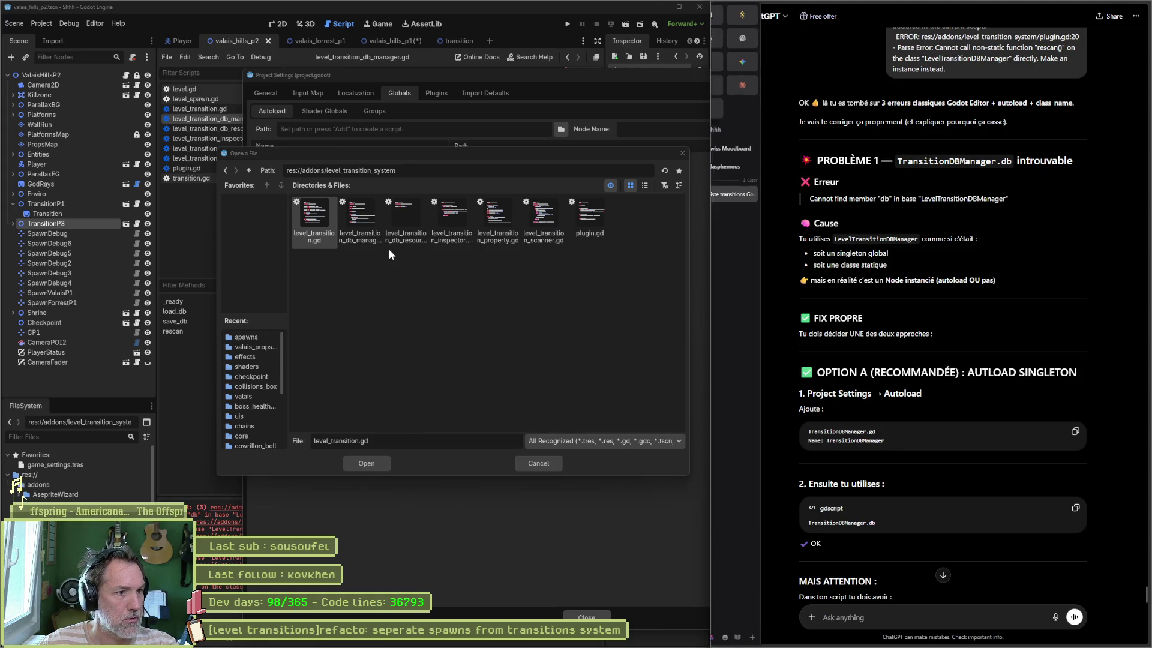
{"action": "left_click", "coordinate": [368, 239]}
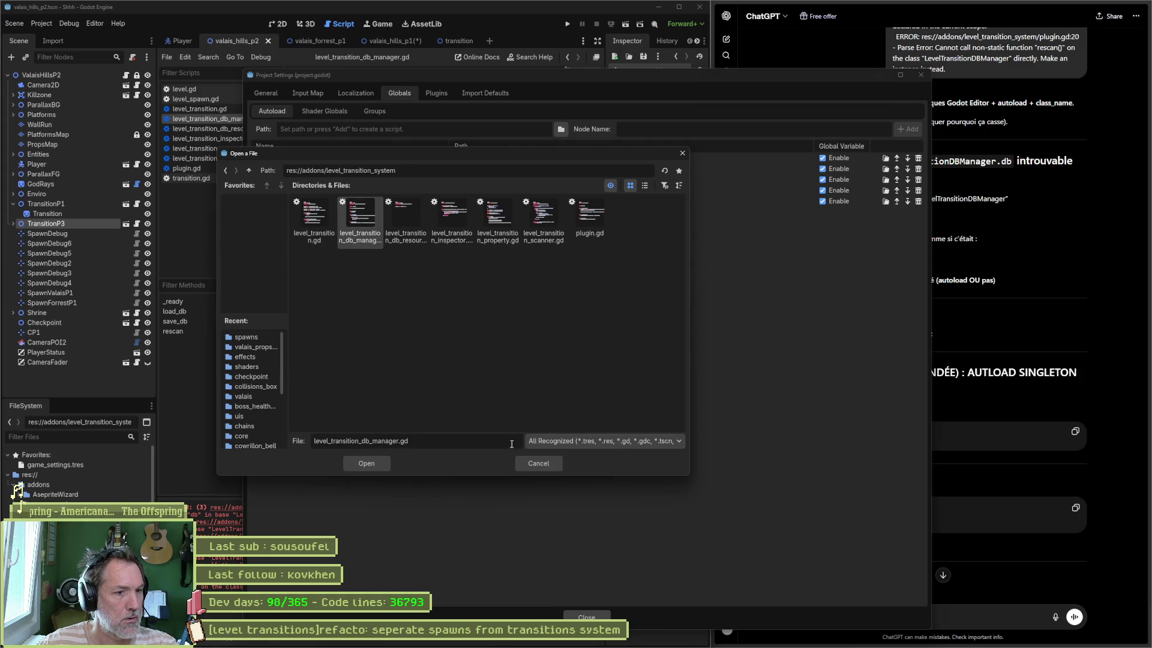
{"action": "left_click", "coordinate": [366, 463]}
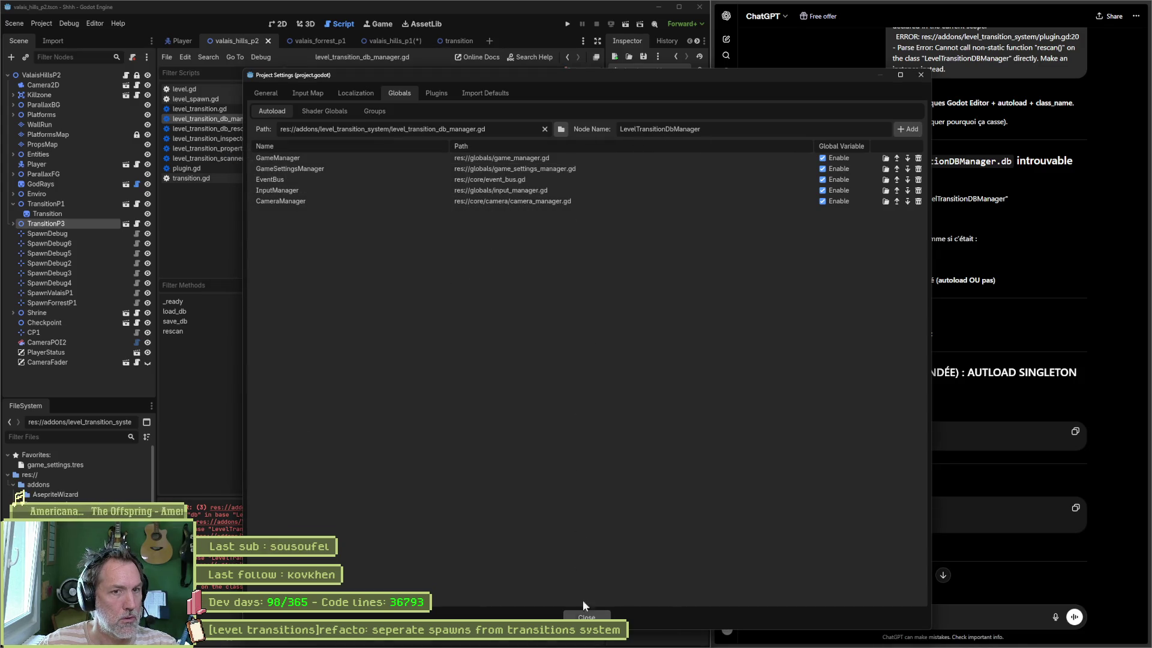
{"action": "left_click", "coordinate": [910, 129]}
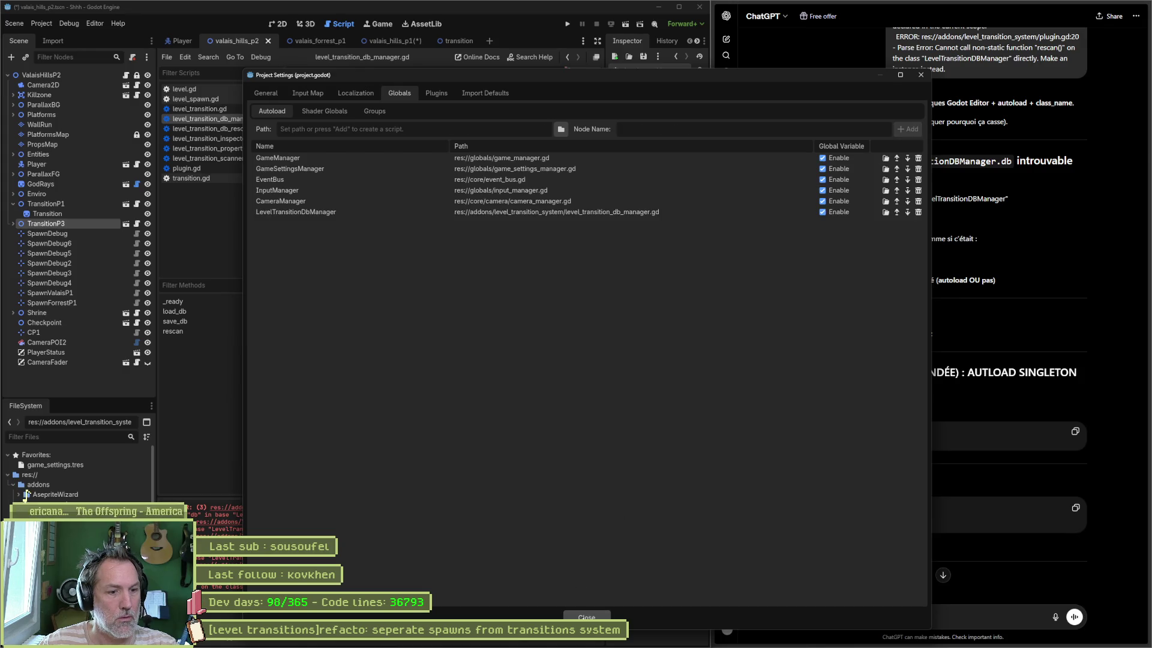
{"action": "left_click", "coordinate": [586, 617]}
{"action": "left_click", "coordinate": [511, 427]}
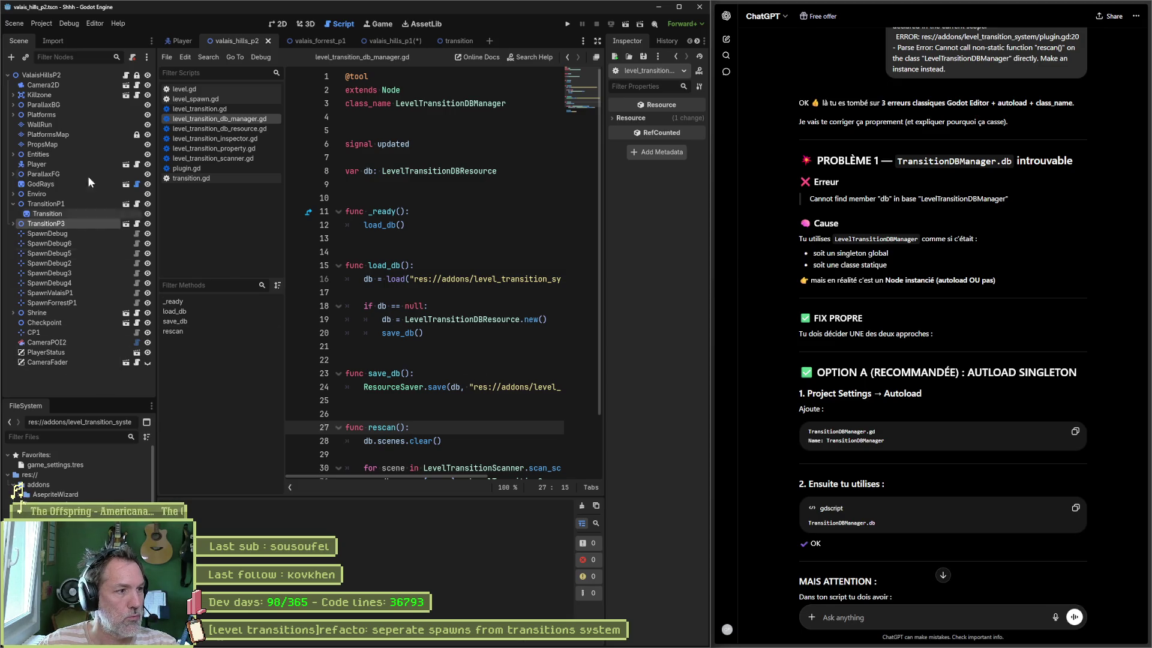
Add a LevelTransition child node under the ValaisHillsP2 root in the 2D view
{"action": "left_click", "coordinate": [277, 24]}
{"action": "left_click", "coordinate": [84, 73]}
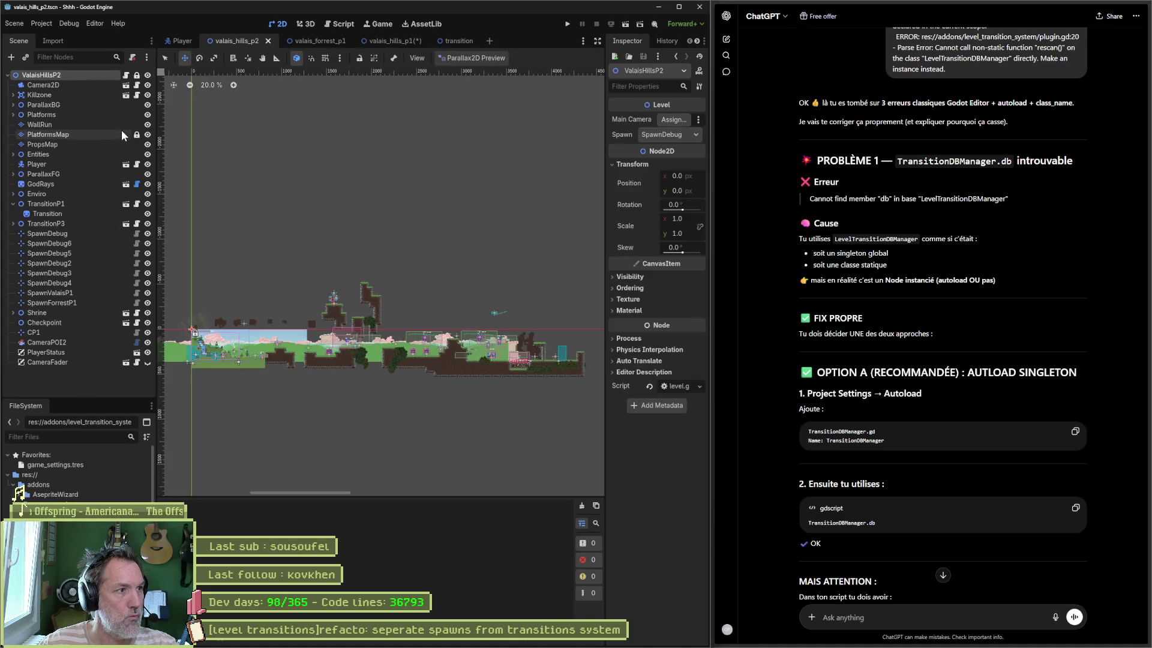
{"action": "key", "text": "ctrl+a"}
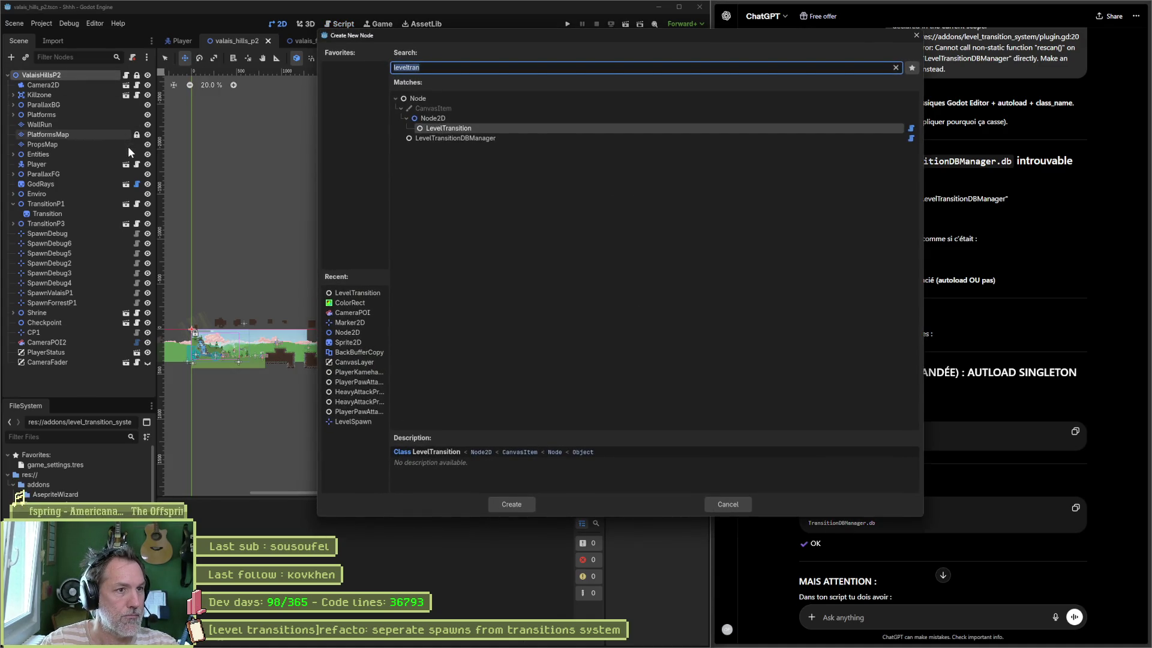
{"action": "key", "text": "Return"}
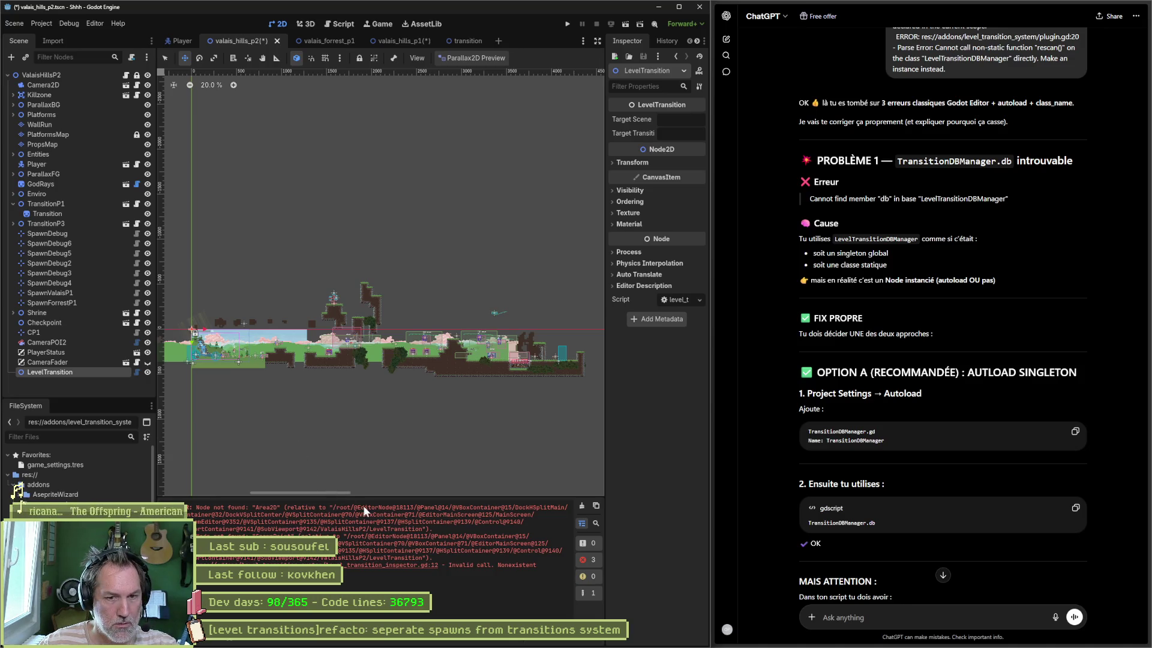
{"action": "scroll", "coordinate": [780, 470], "scroll_direction": "down", "scroll_amount": 4}
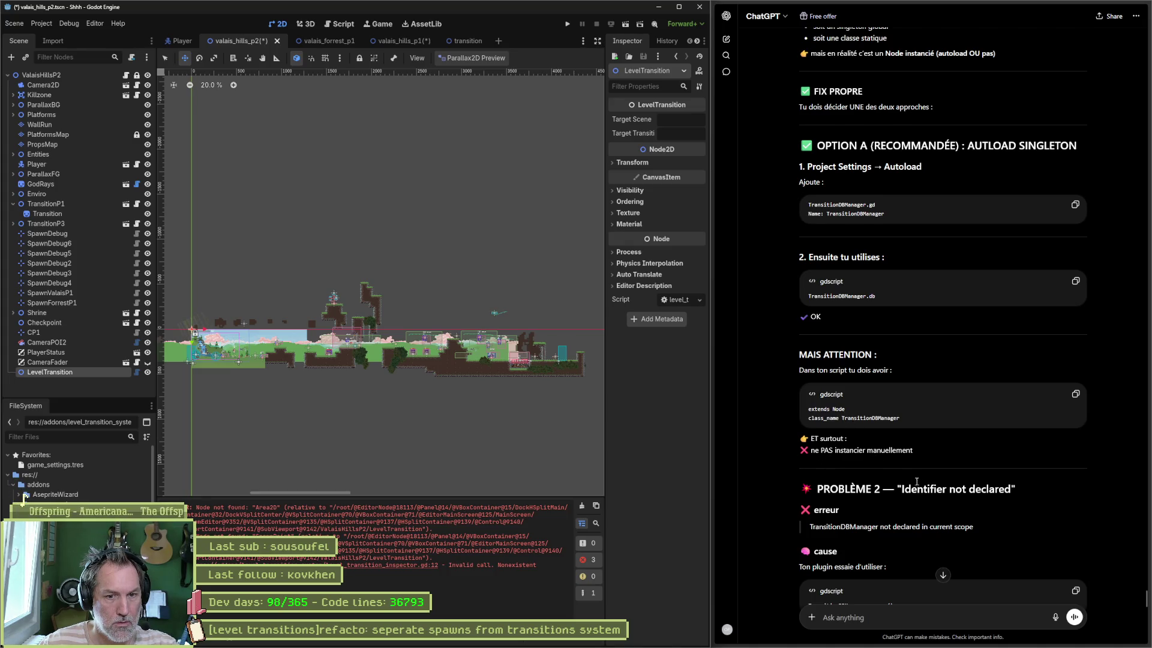
{"action": "scroll", "coordinate": [977, 454], "scroll_direction": "down", "scroll_amount": 1}
{"action": "scroll", "coordinate": [973, 456], "scroll_direction": "down", "scroll_amount": 1}
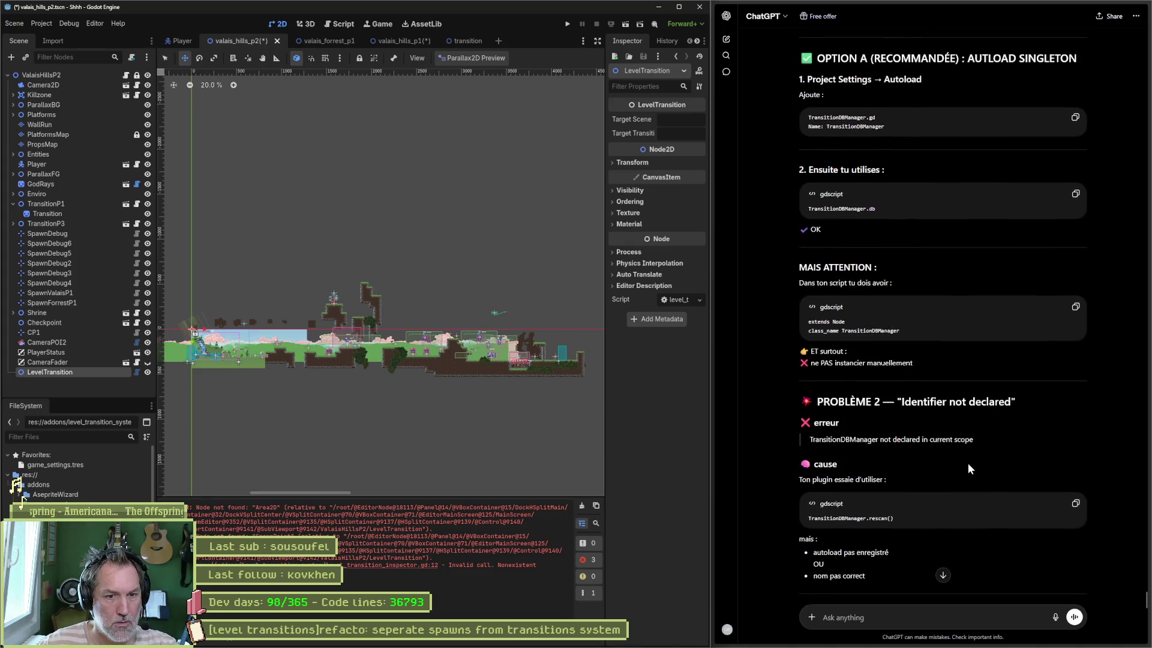